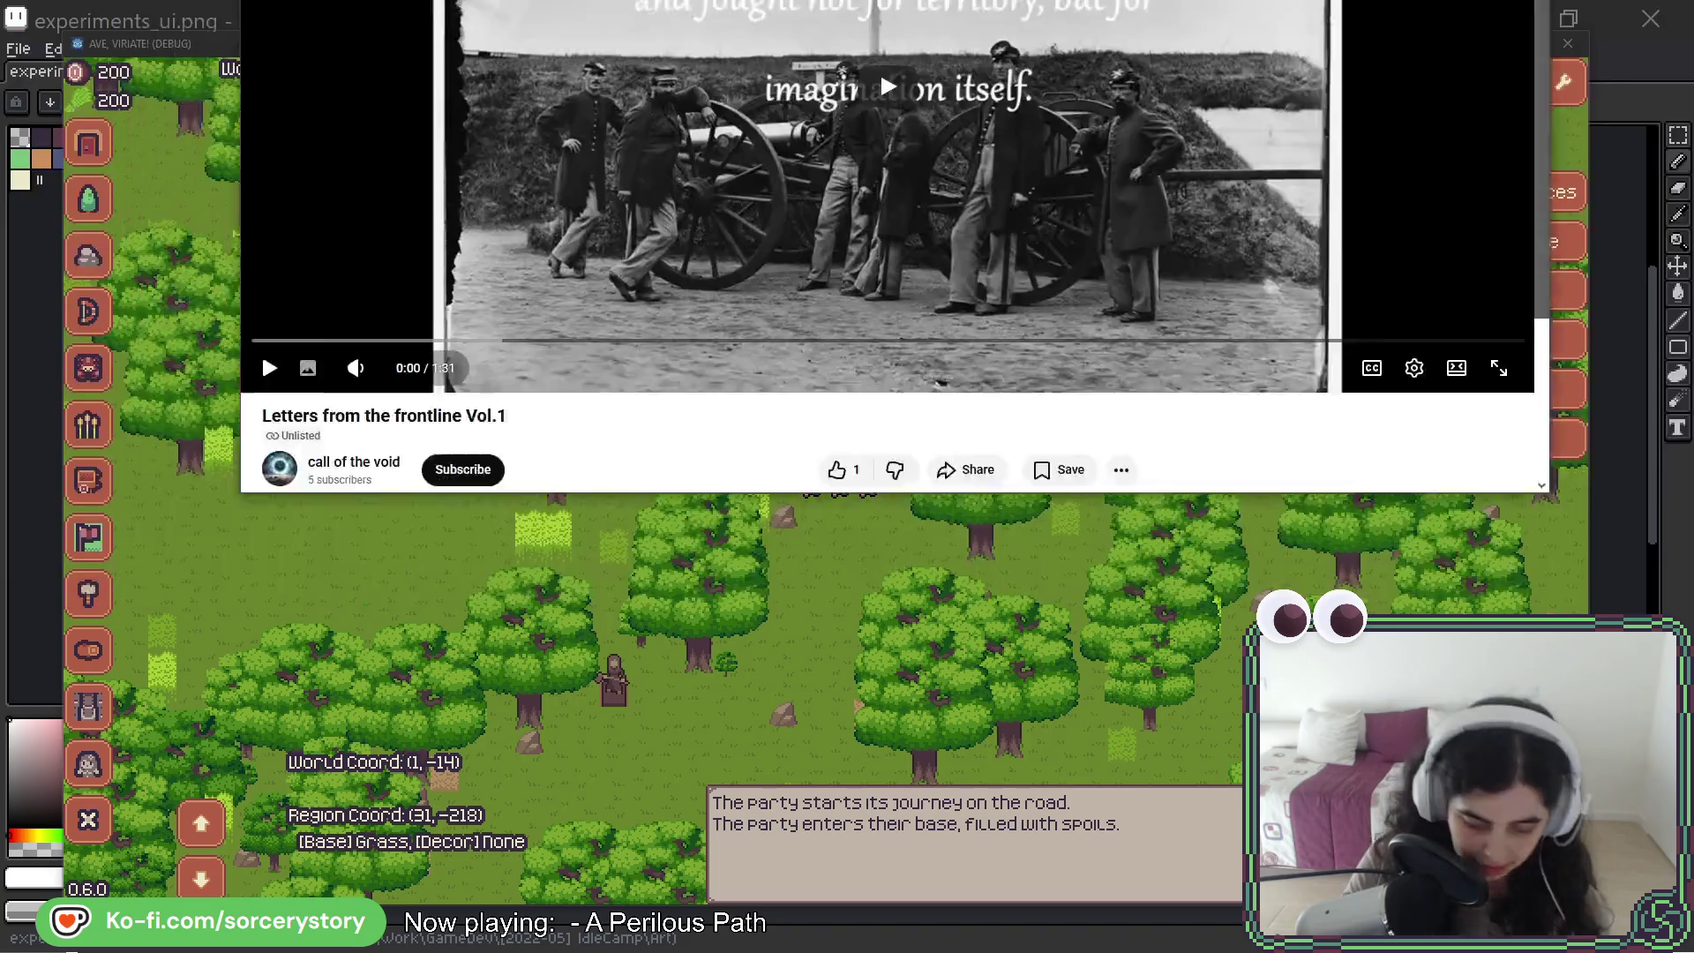
- Drag the Firefox window over the game and start the 'Letters from the frontline Vol.1' video
mouse_move(909, 0)
left_mouse_down()
mouse_move(902, 116)
mouse_move(827, 99)
left_mouse_up()
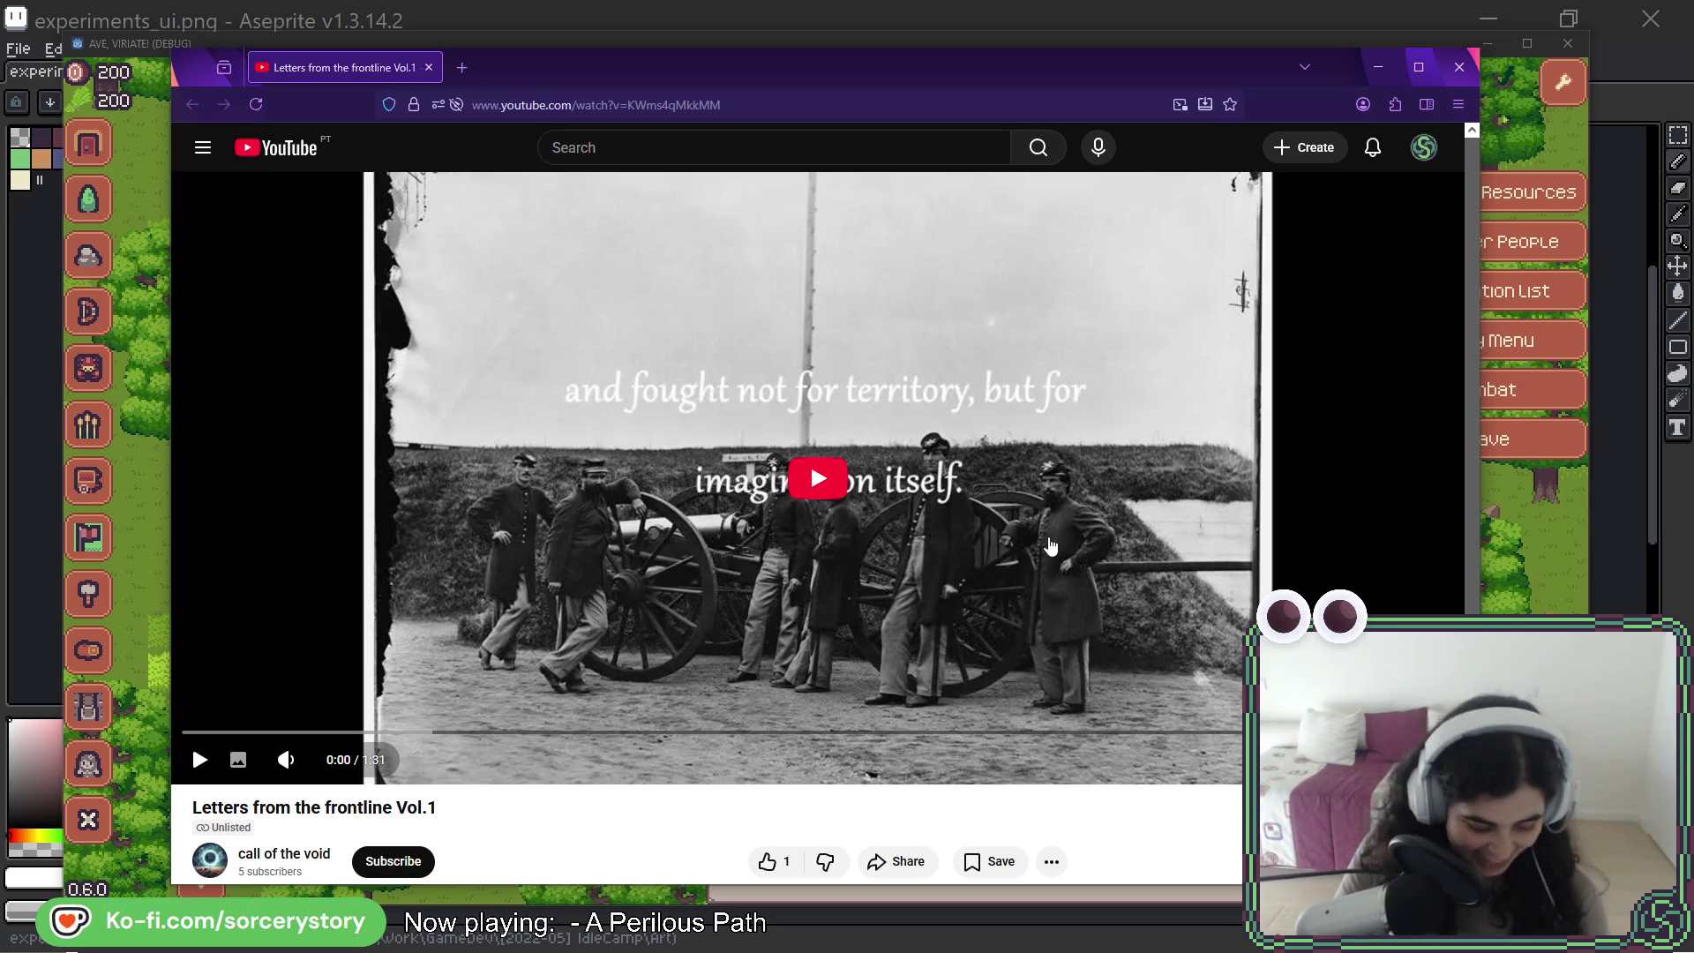
left_click(909, 531)
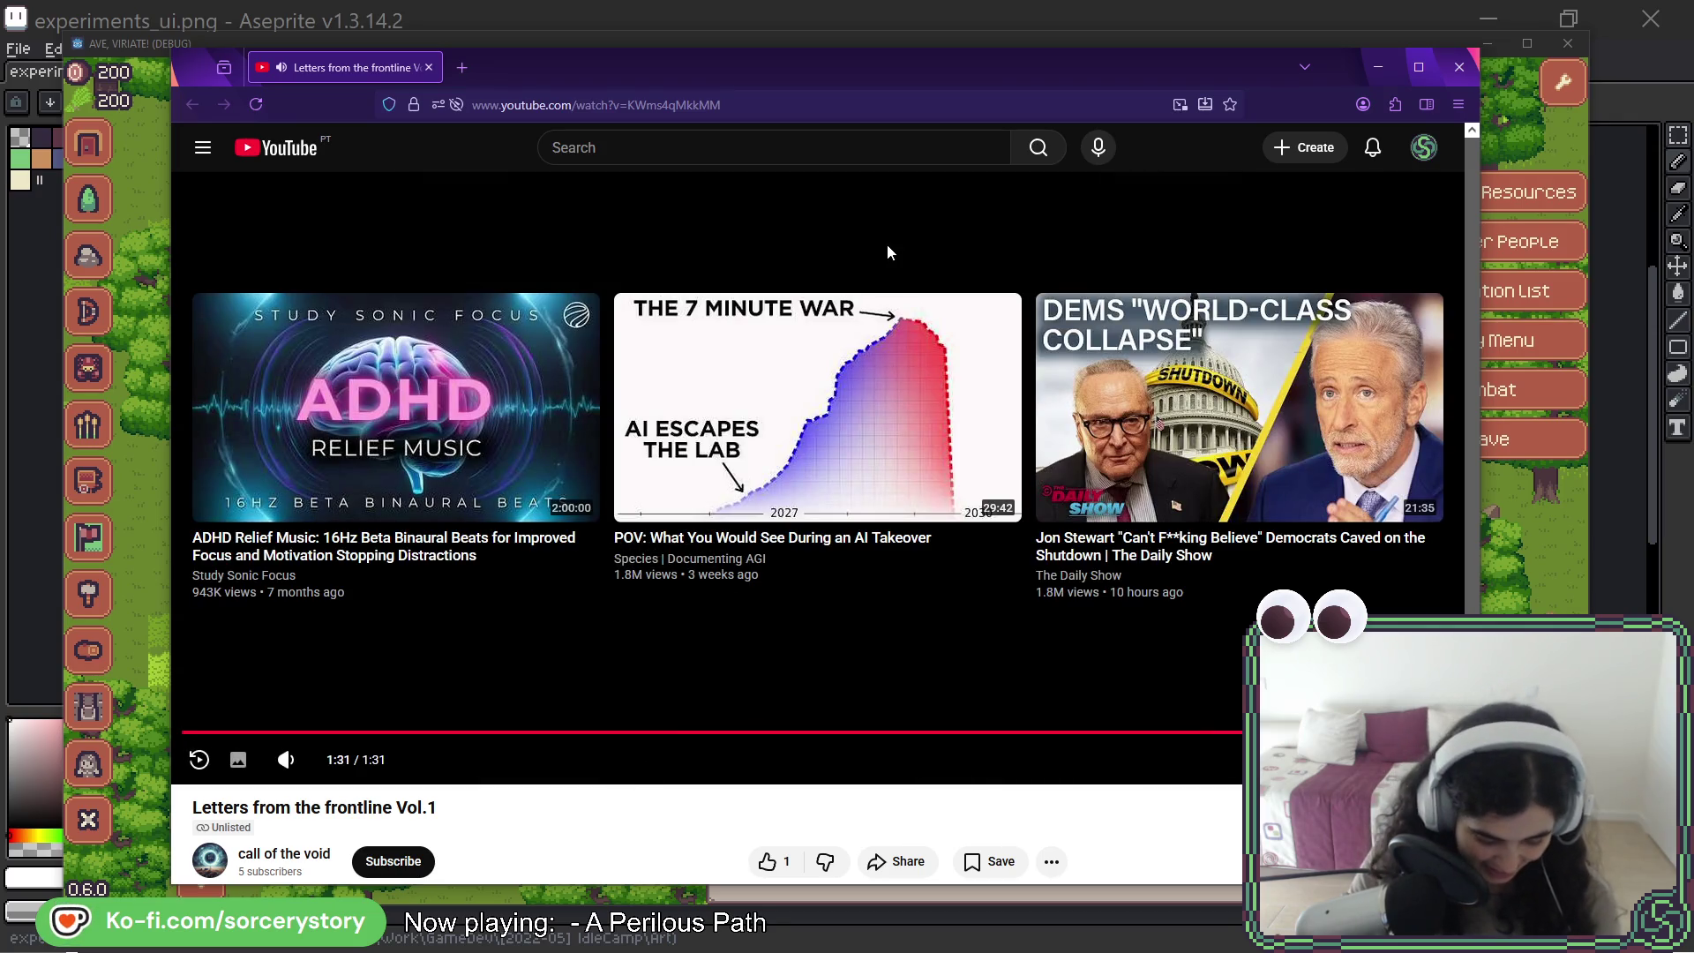
- After the video ends at 1:31, maximize the browser window to fill the screen
double_click(826, 76)
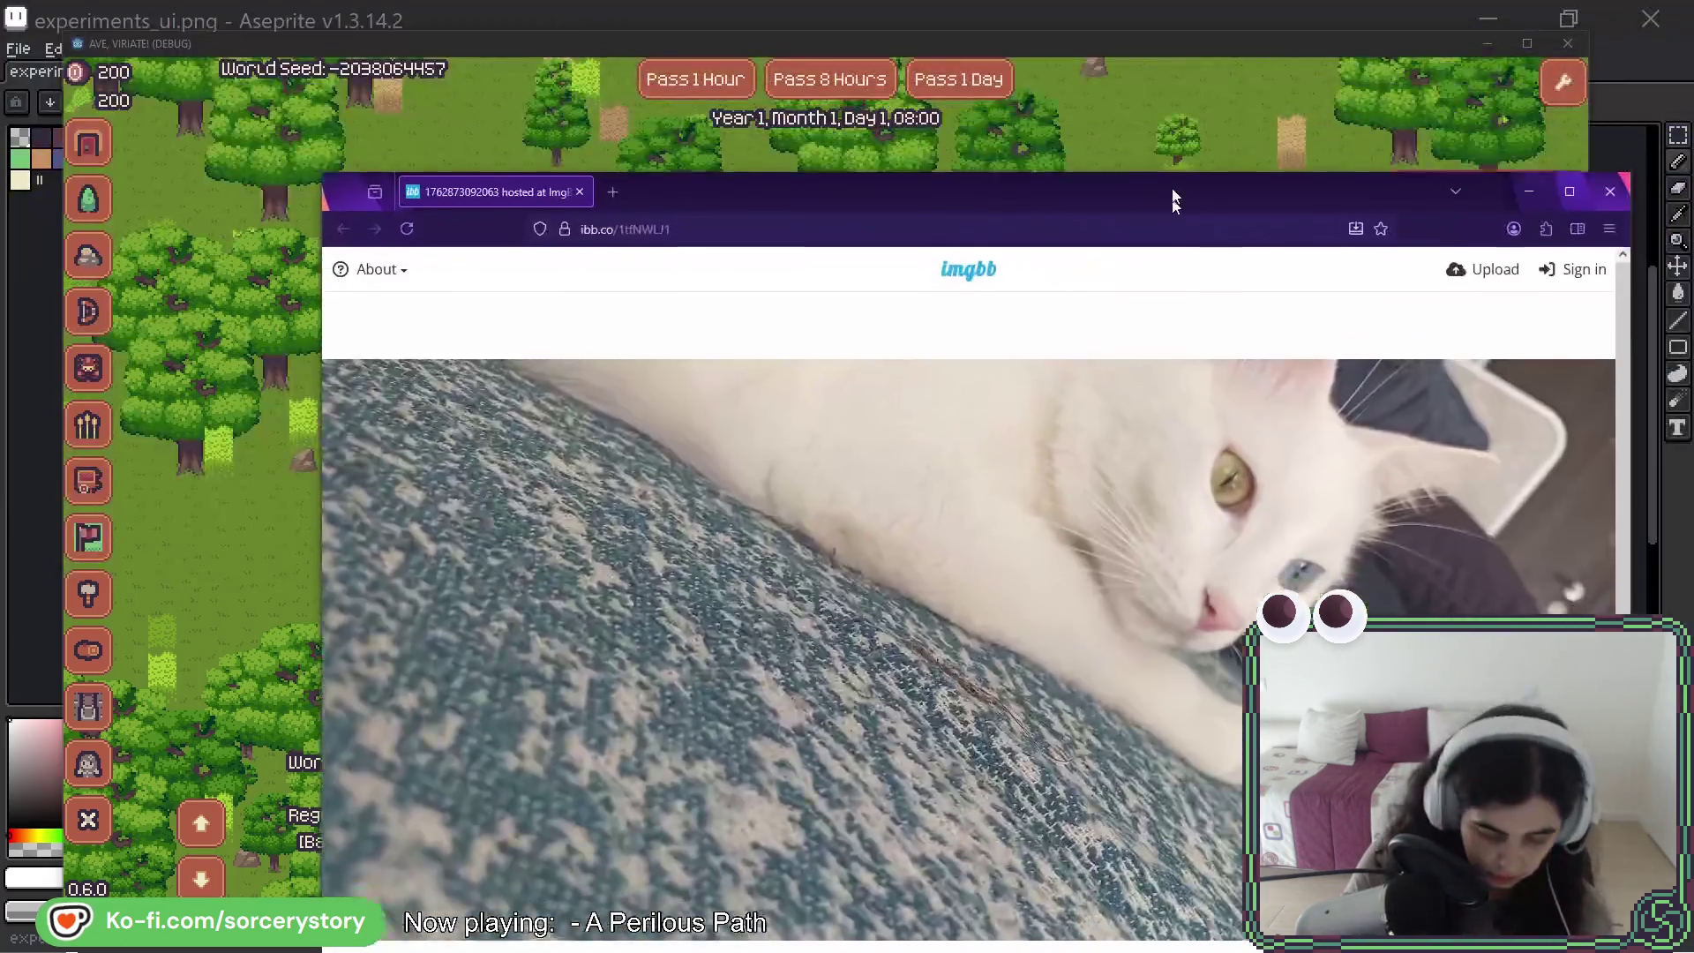
- Move the cat photo window up and left to uncover the Ave, Viriate! game view
mouse_move(1172, 215)
left_mouse_down()
mouse_move(1003, 60)
mouse_move(905, 55)
left_mouse_up()
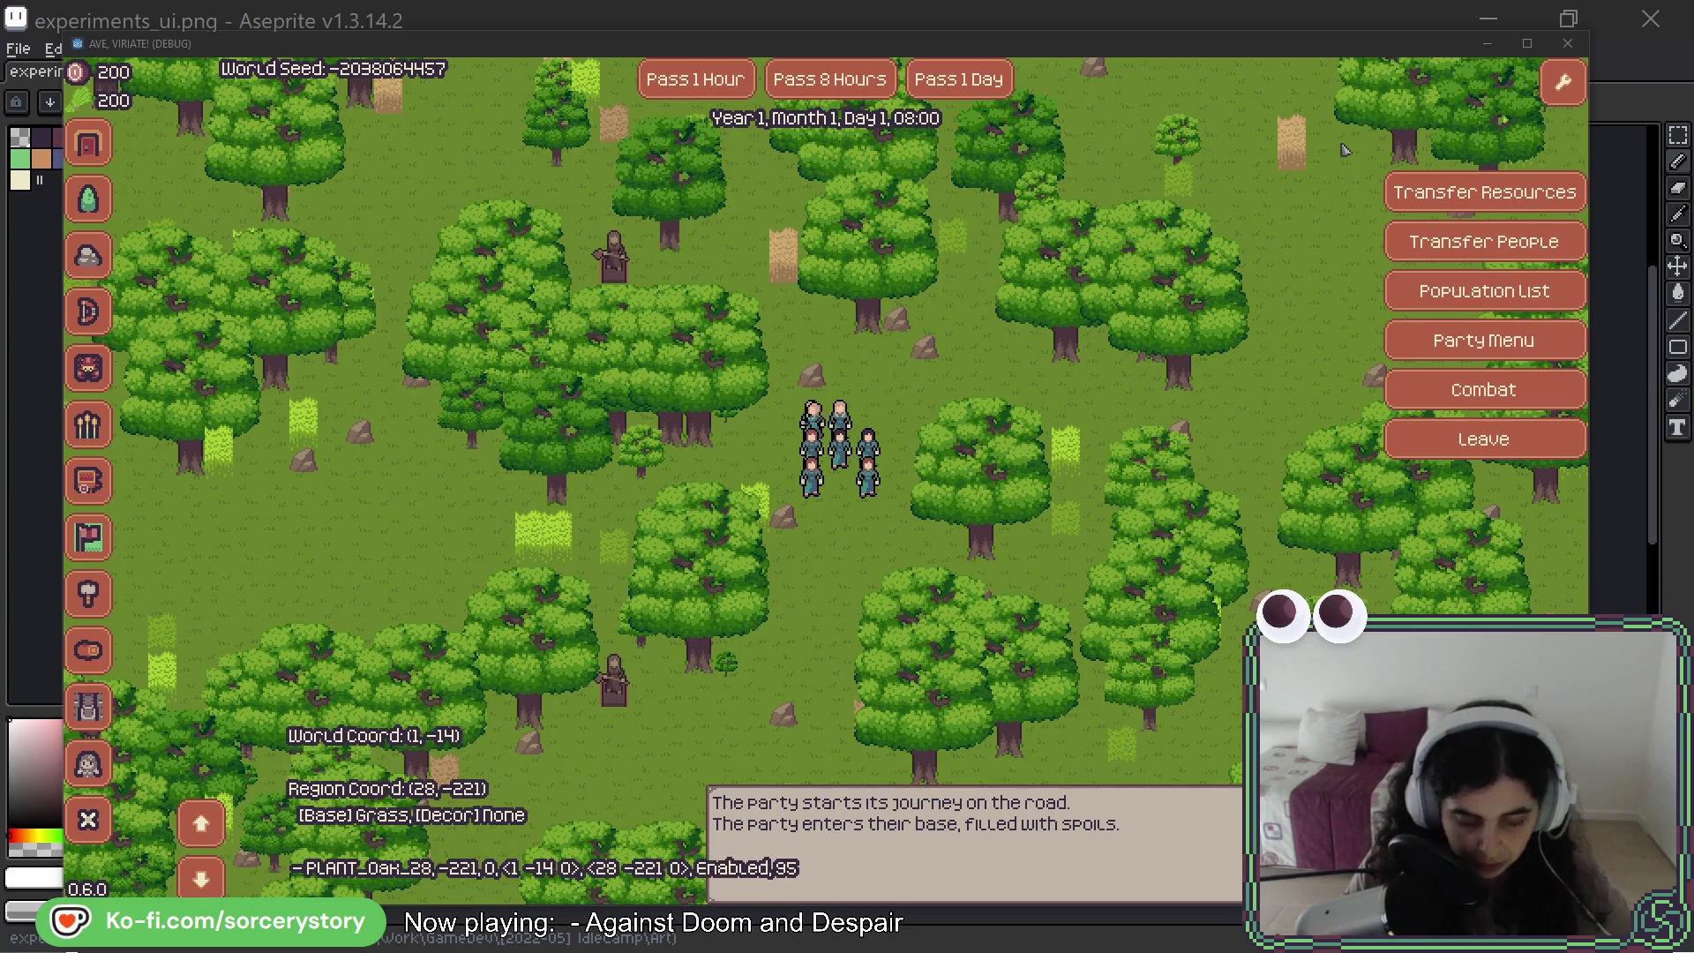
- Bring the Ave, Viriate! debug window forward, then switch back to Aseprite
left_click(1110, 49)
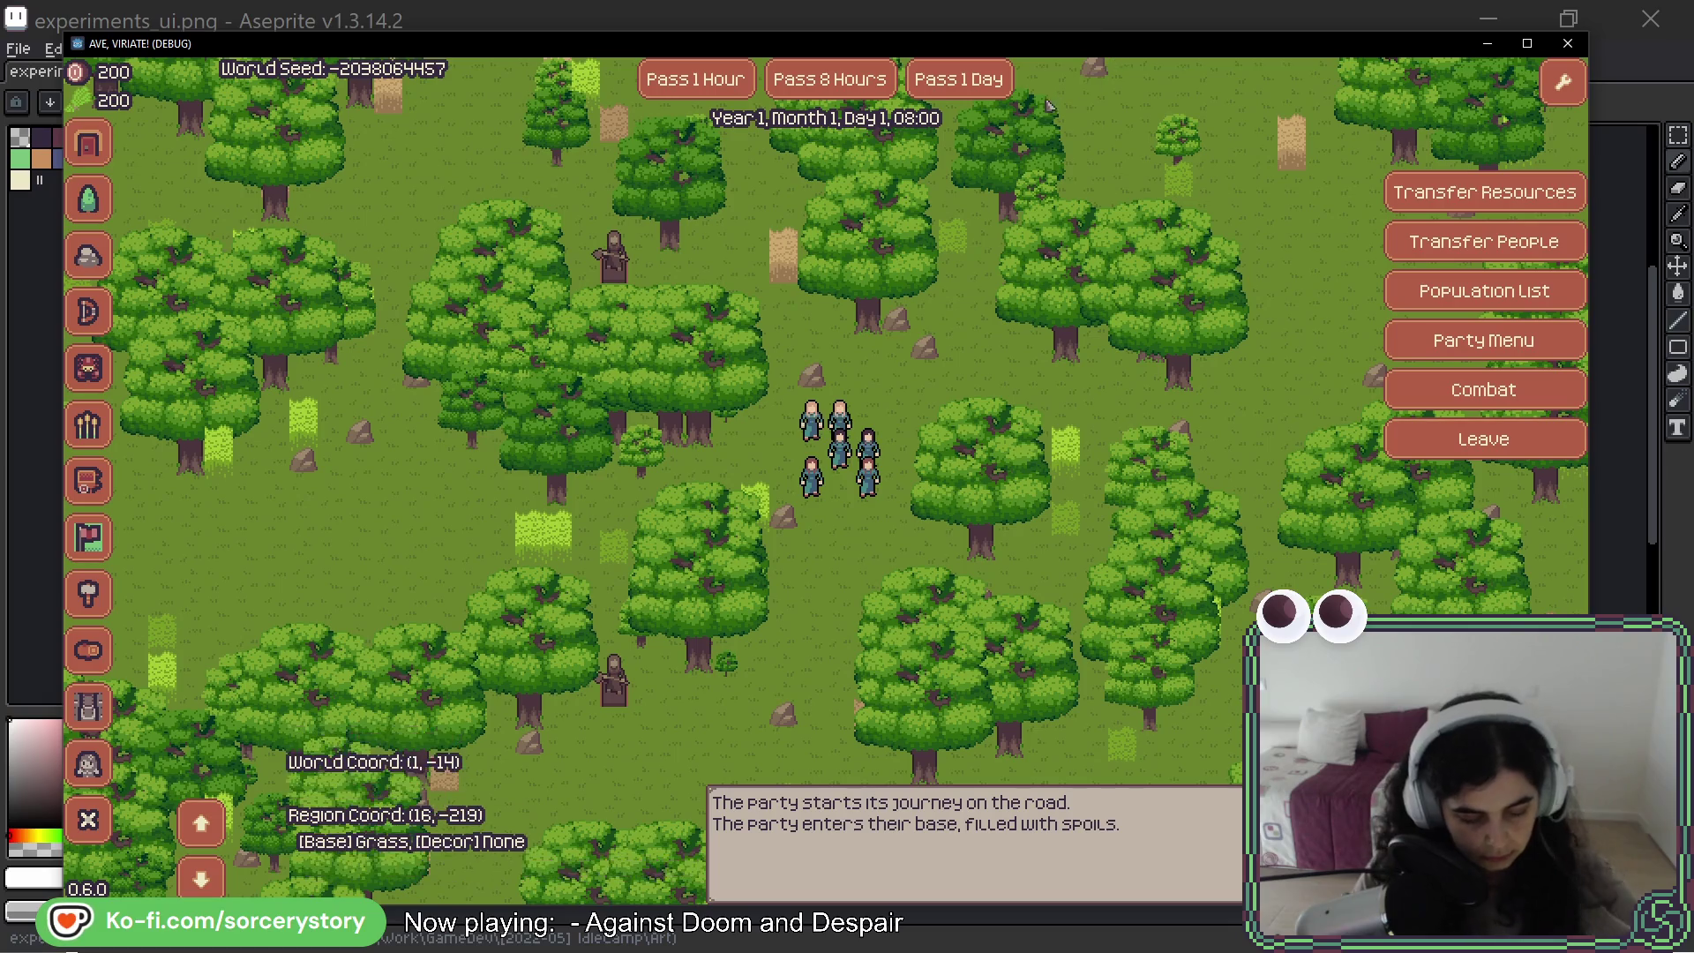
left_click(957, 18)
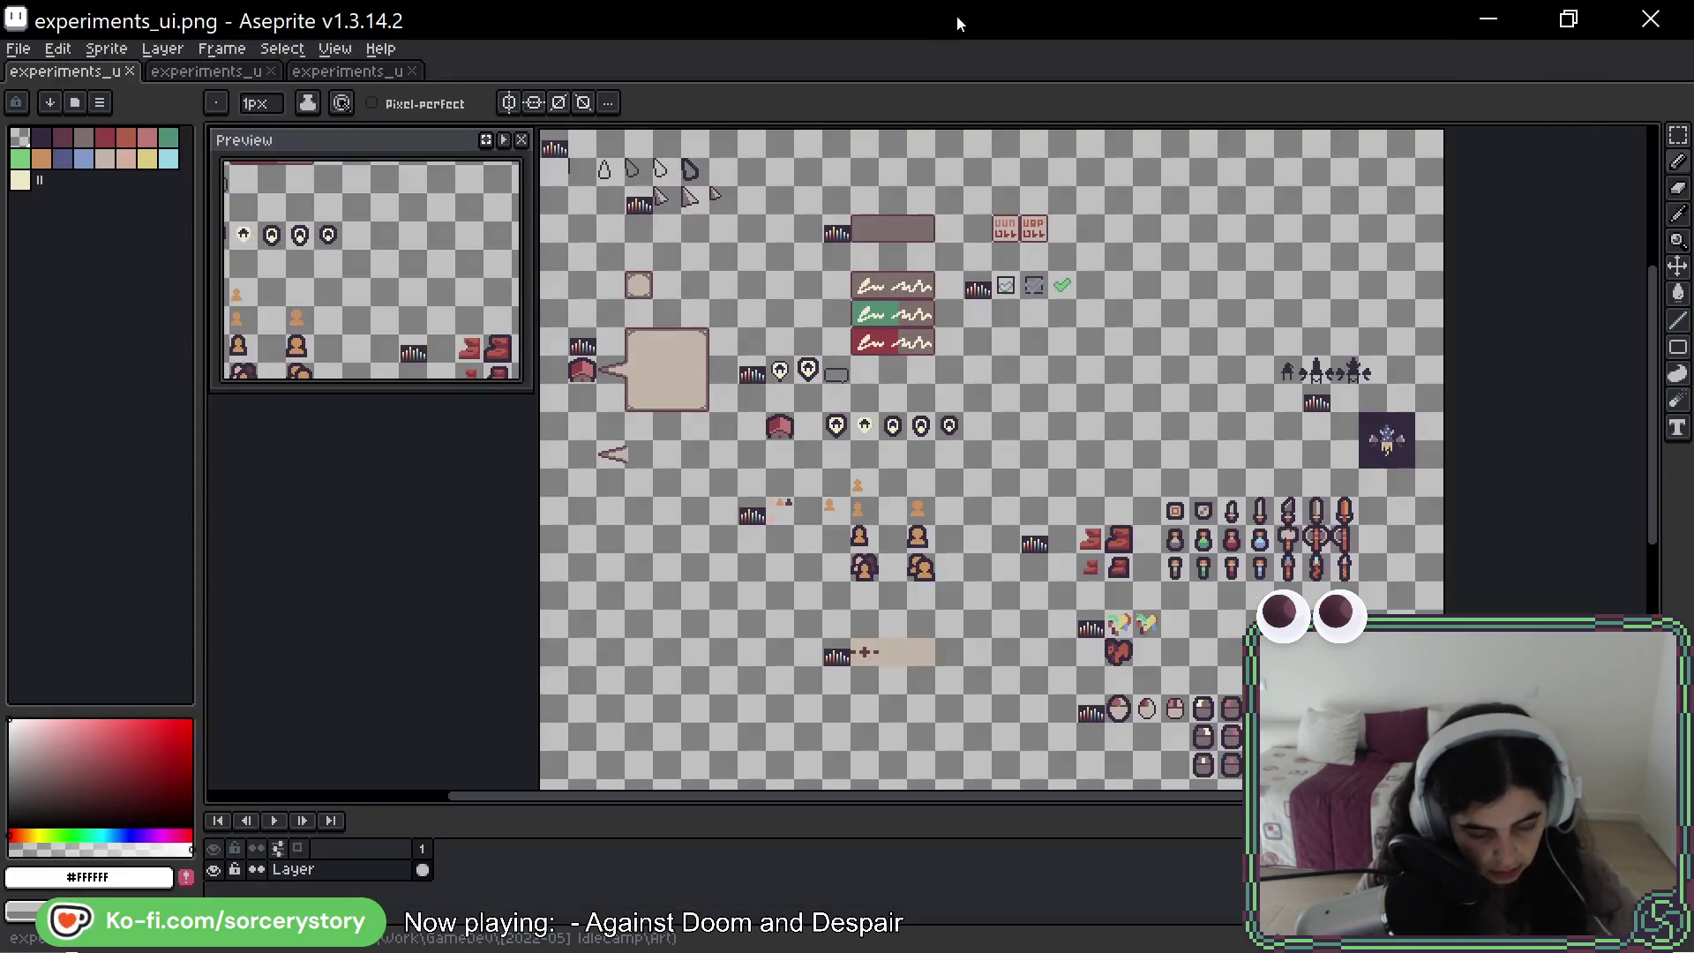
- Create a new 1732×993 sprite and paste the game screenshot into it
left_click(18, 49)
left_click(35, 74)
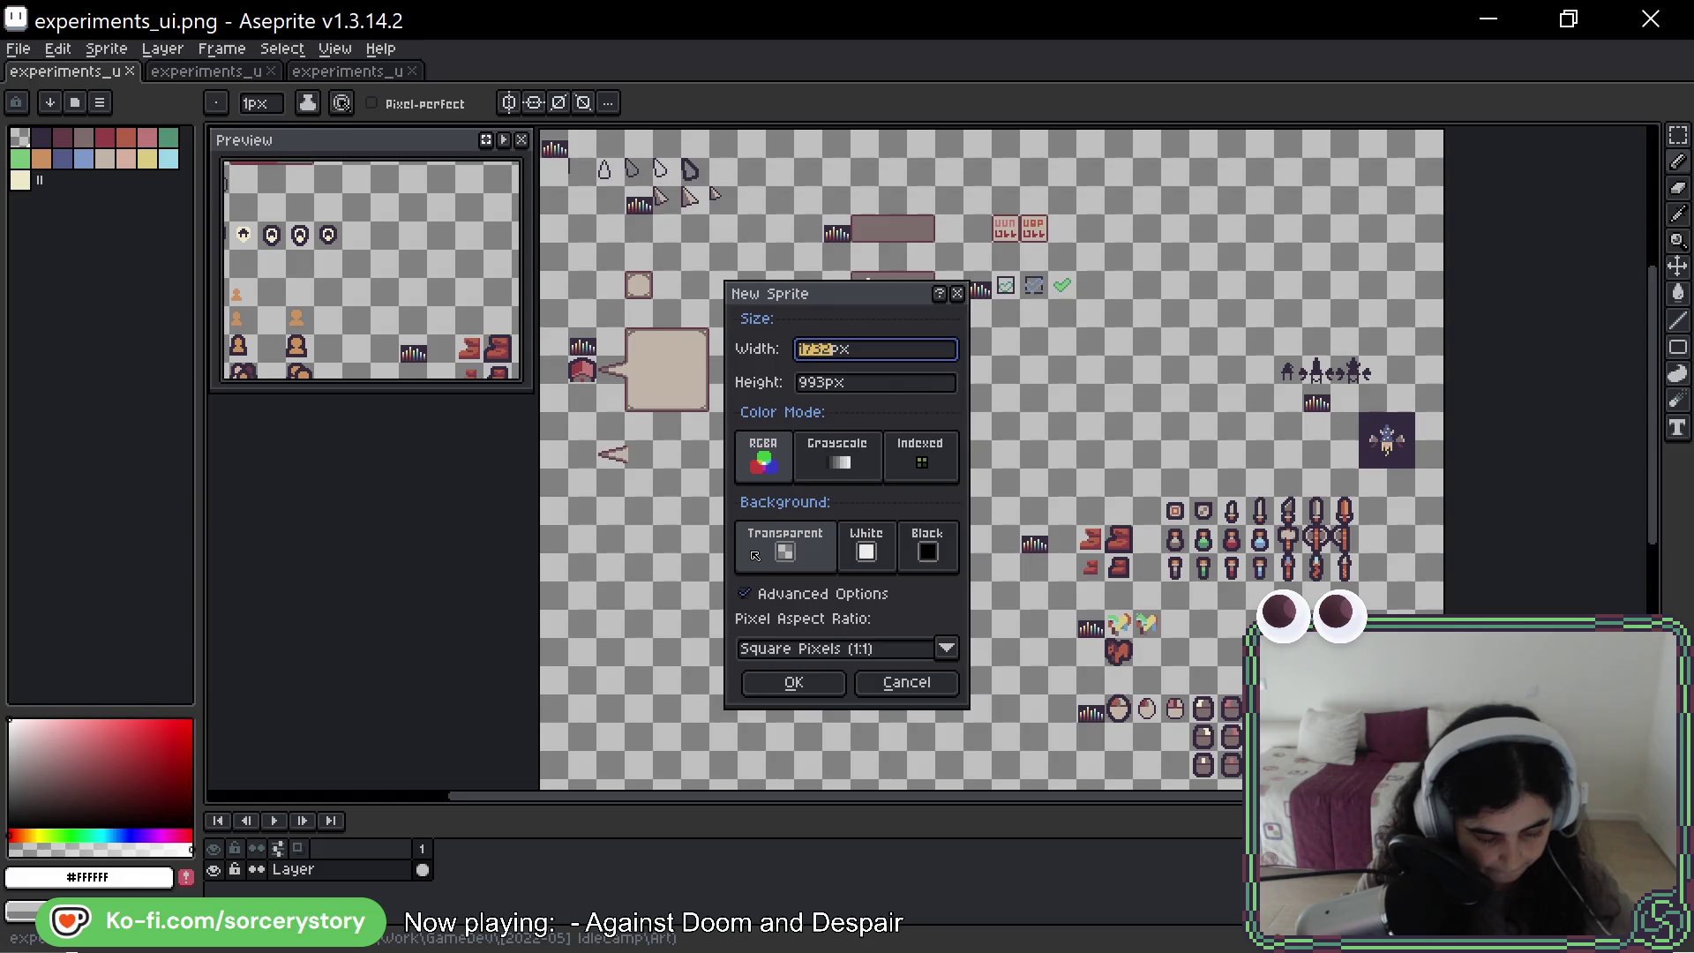
left_click(786, 681)
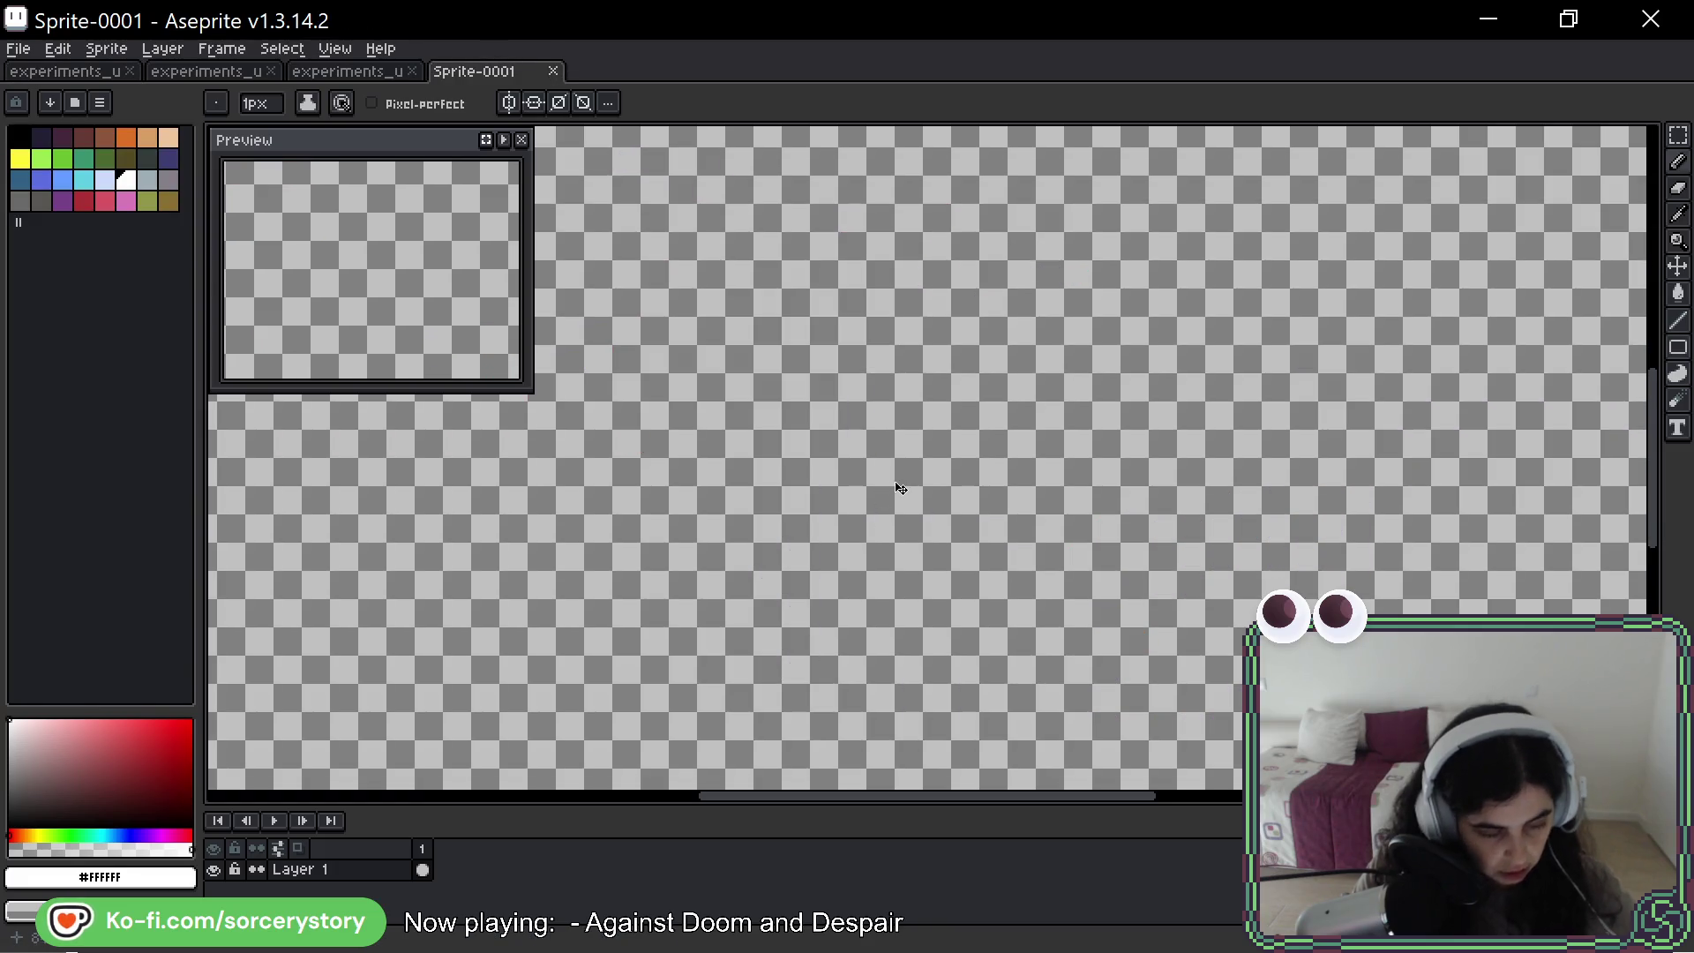
key("ctrl+v")
key("Return")
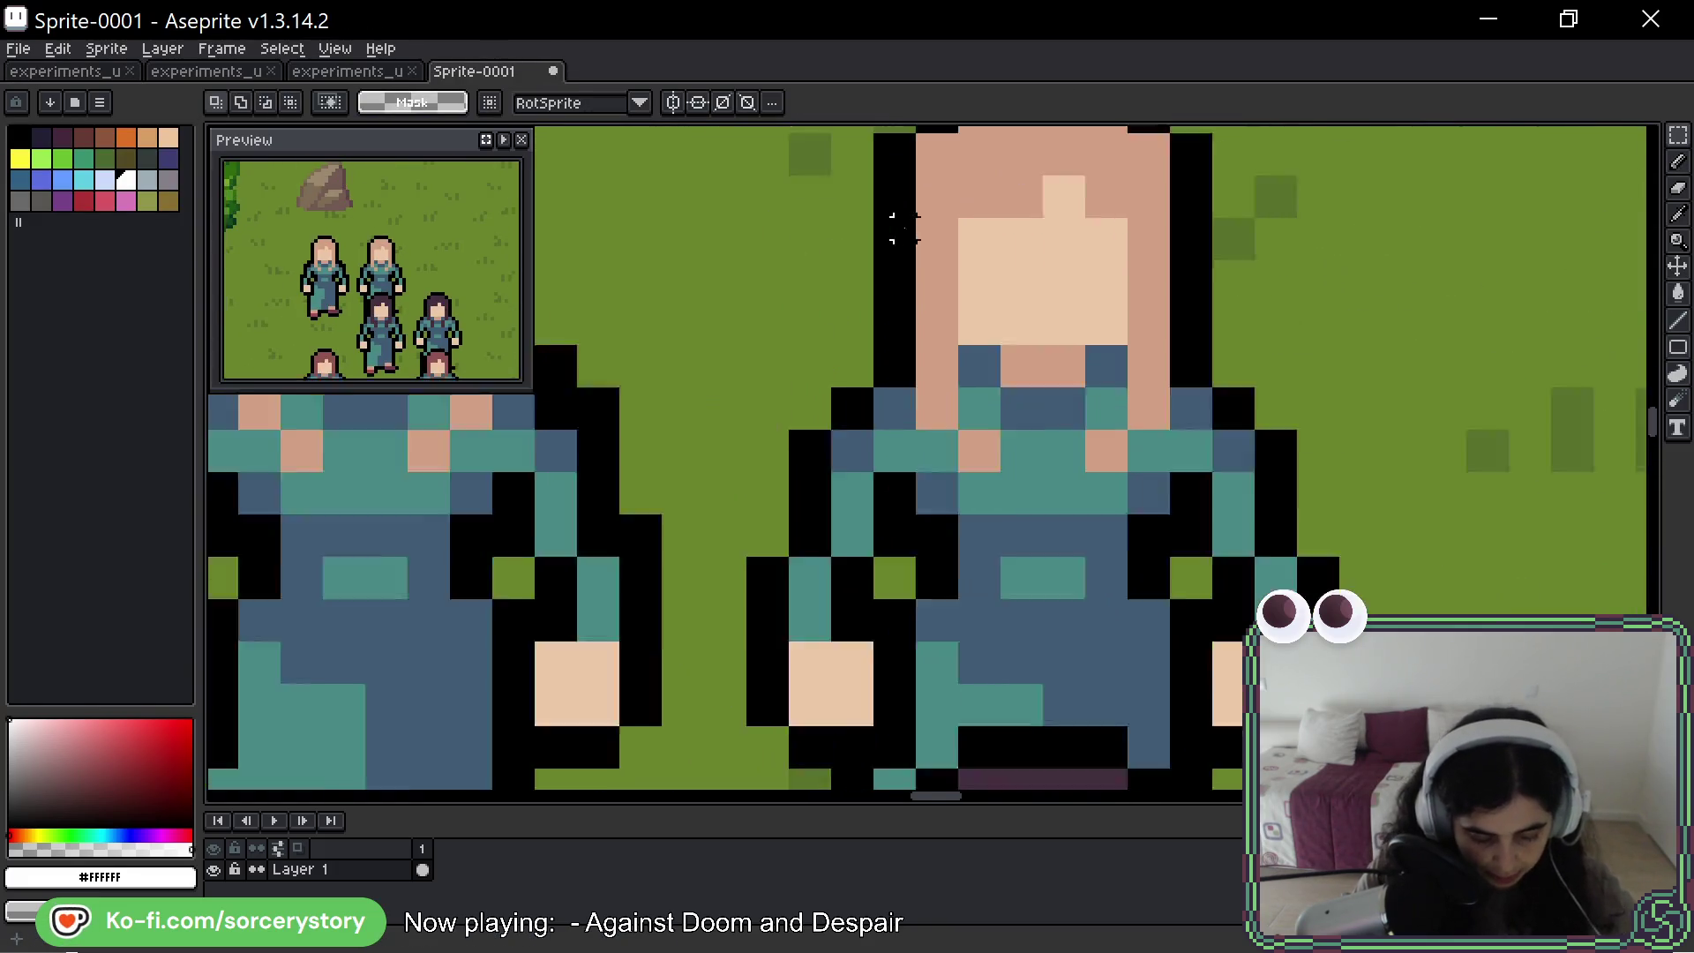
scroll(950, 358, "up", 5)
left_click_drag(1050, 245, 961, 436)
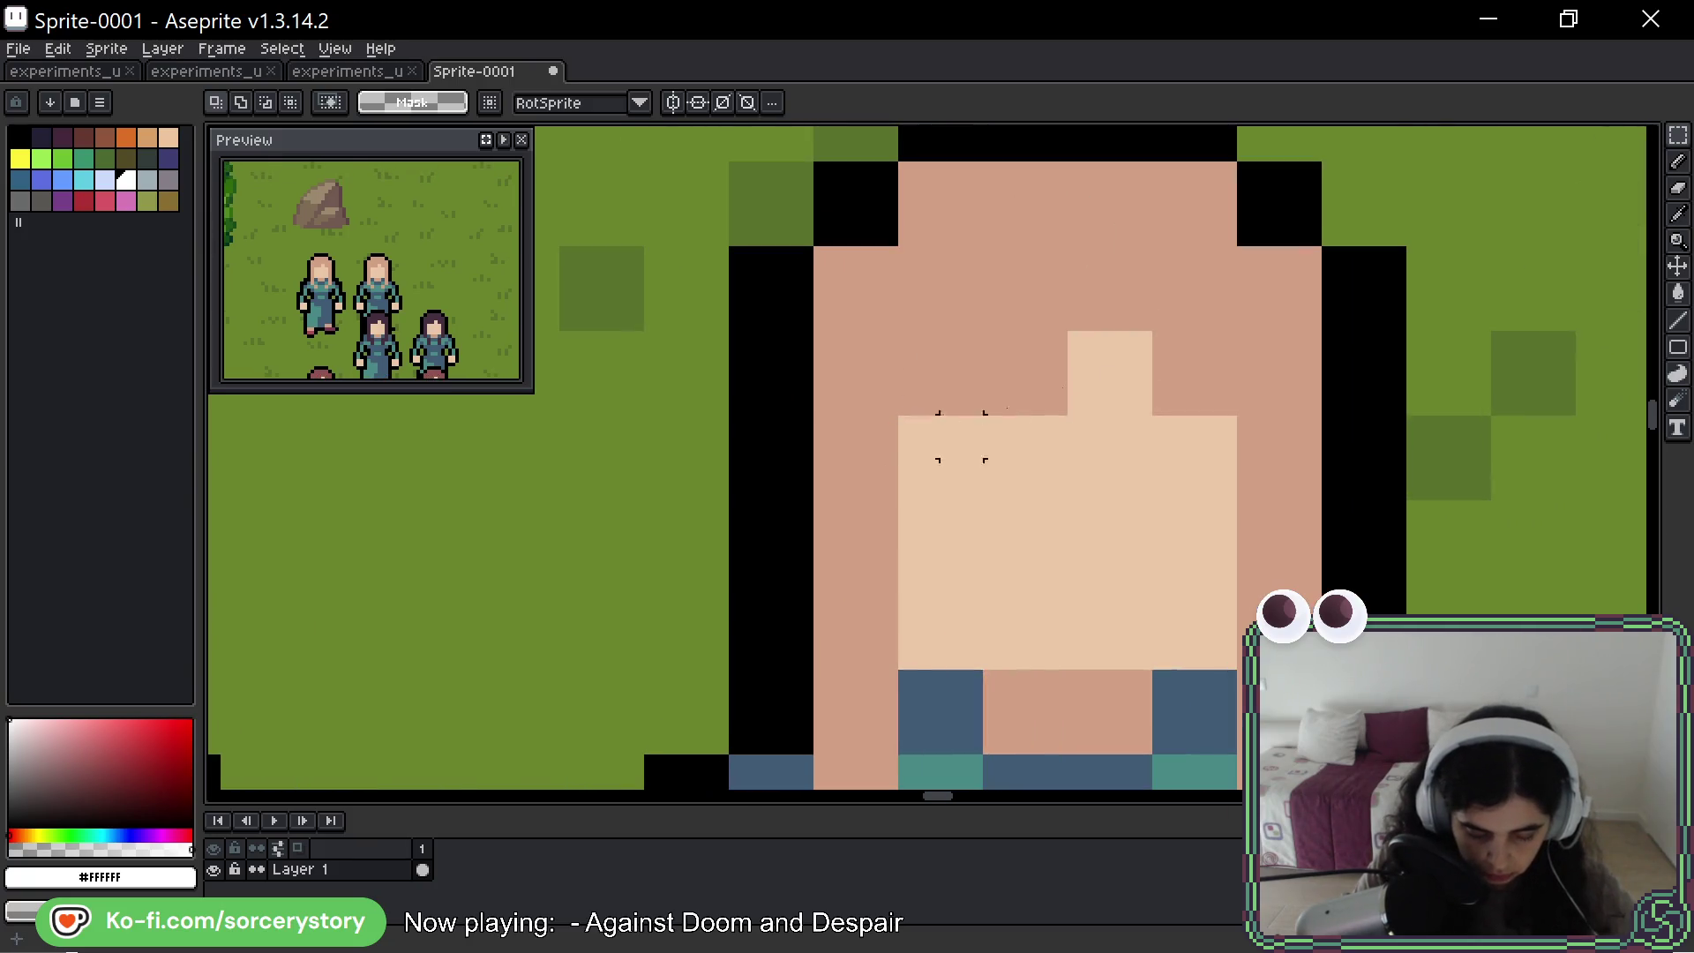
- Scale the sprite down to 50% width, giving 866×496 px
left_click(106, 49)
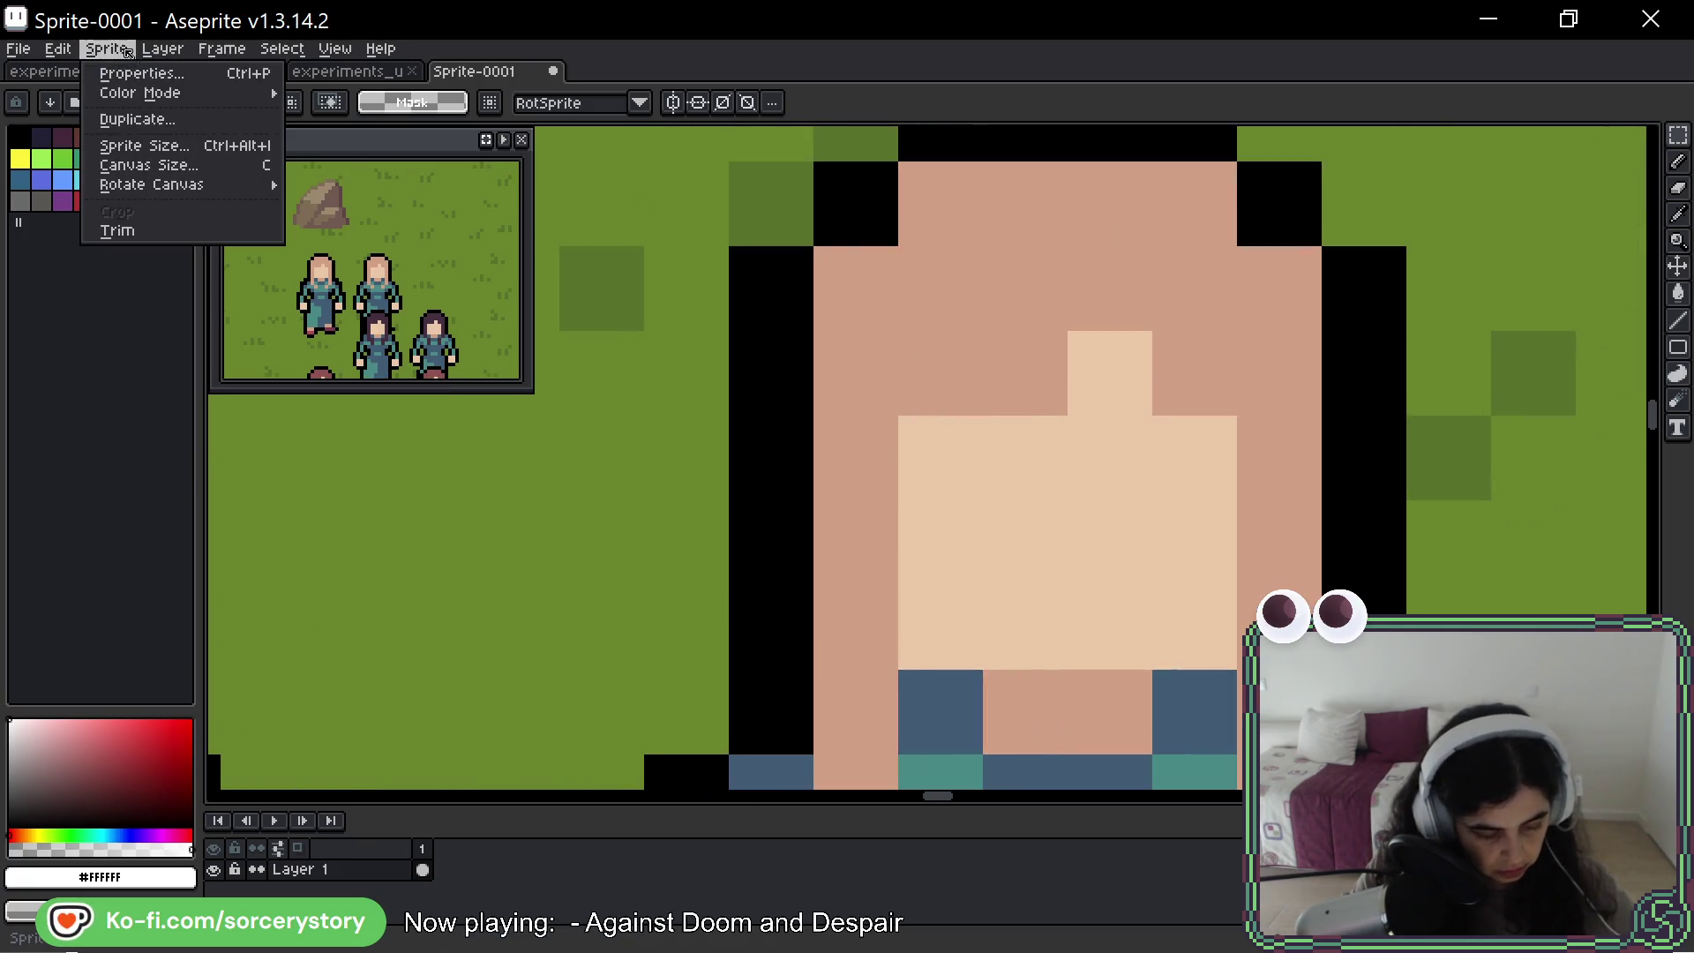
left_click(159, 149)
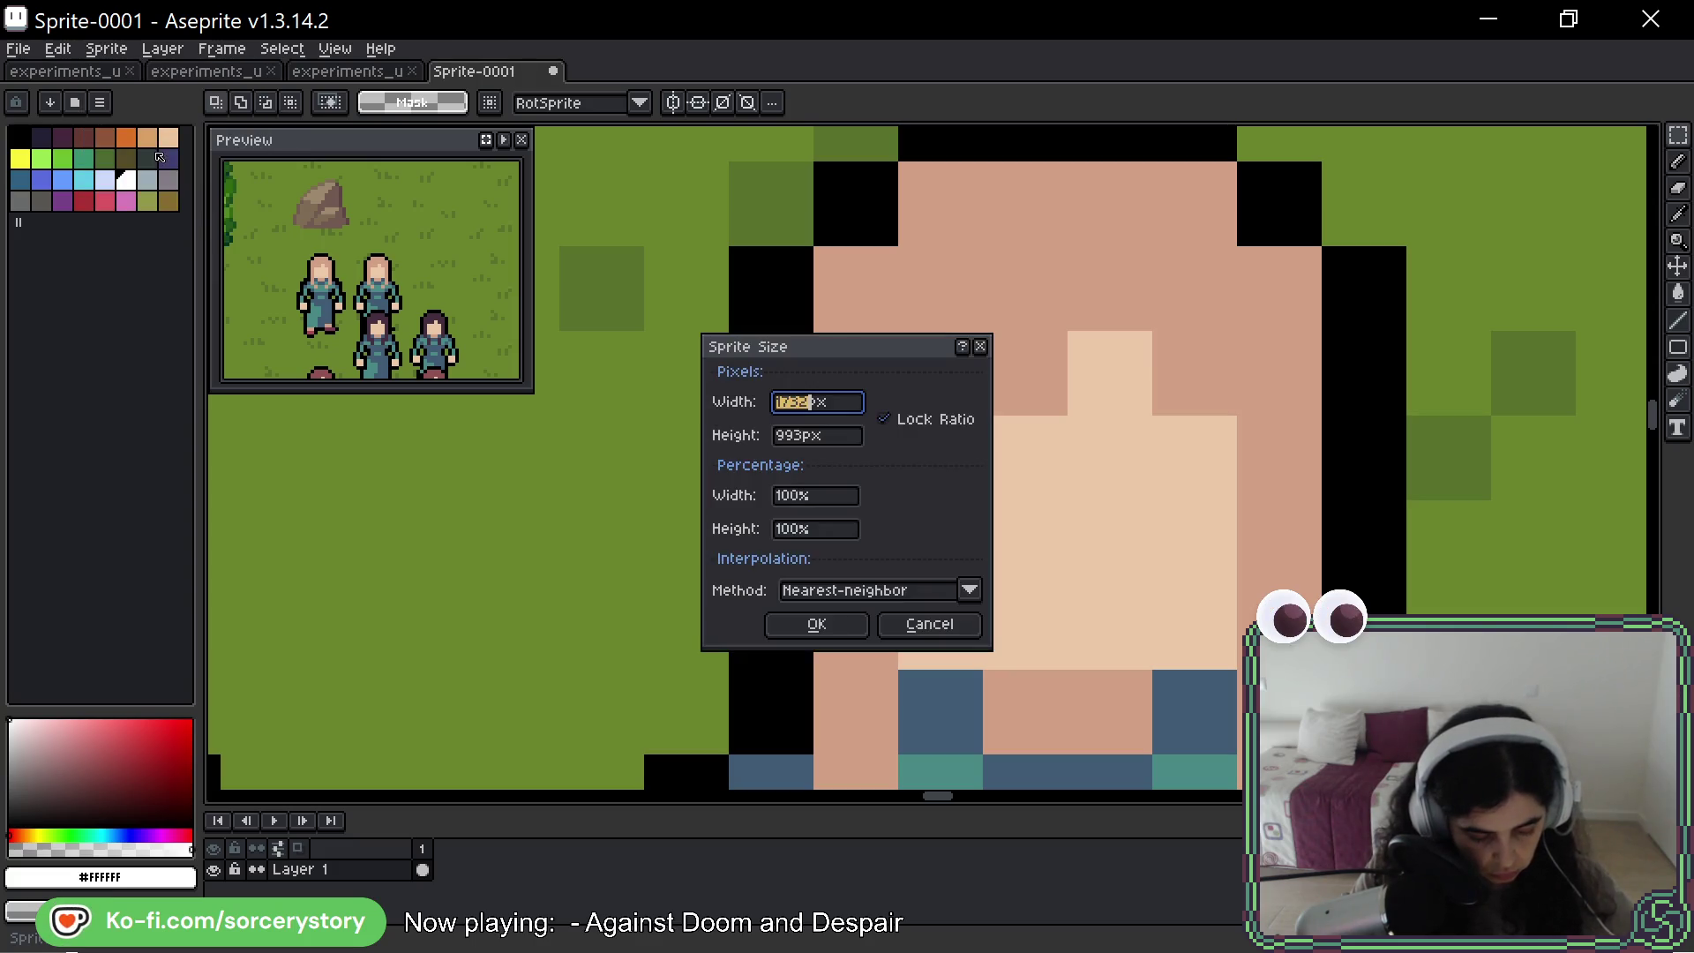
left_click(792, 500)
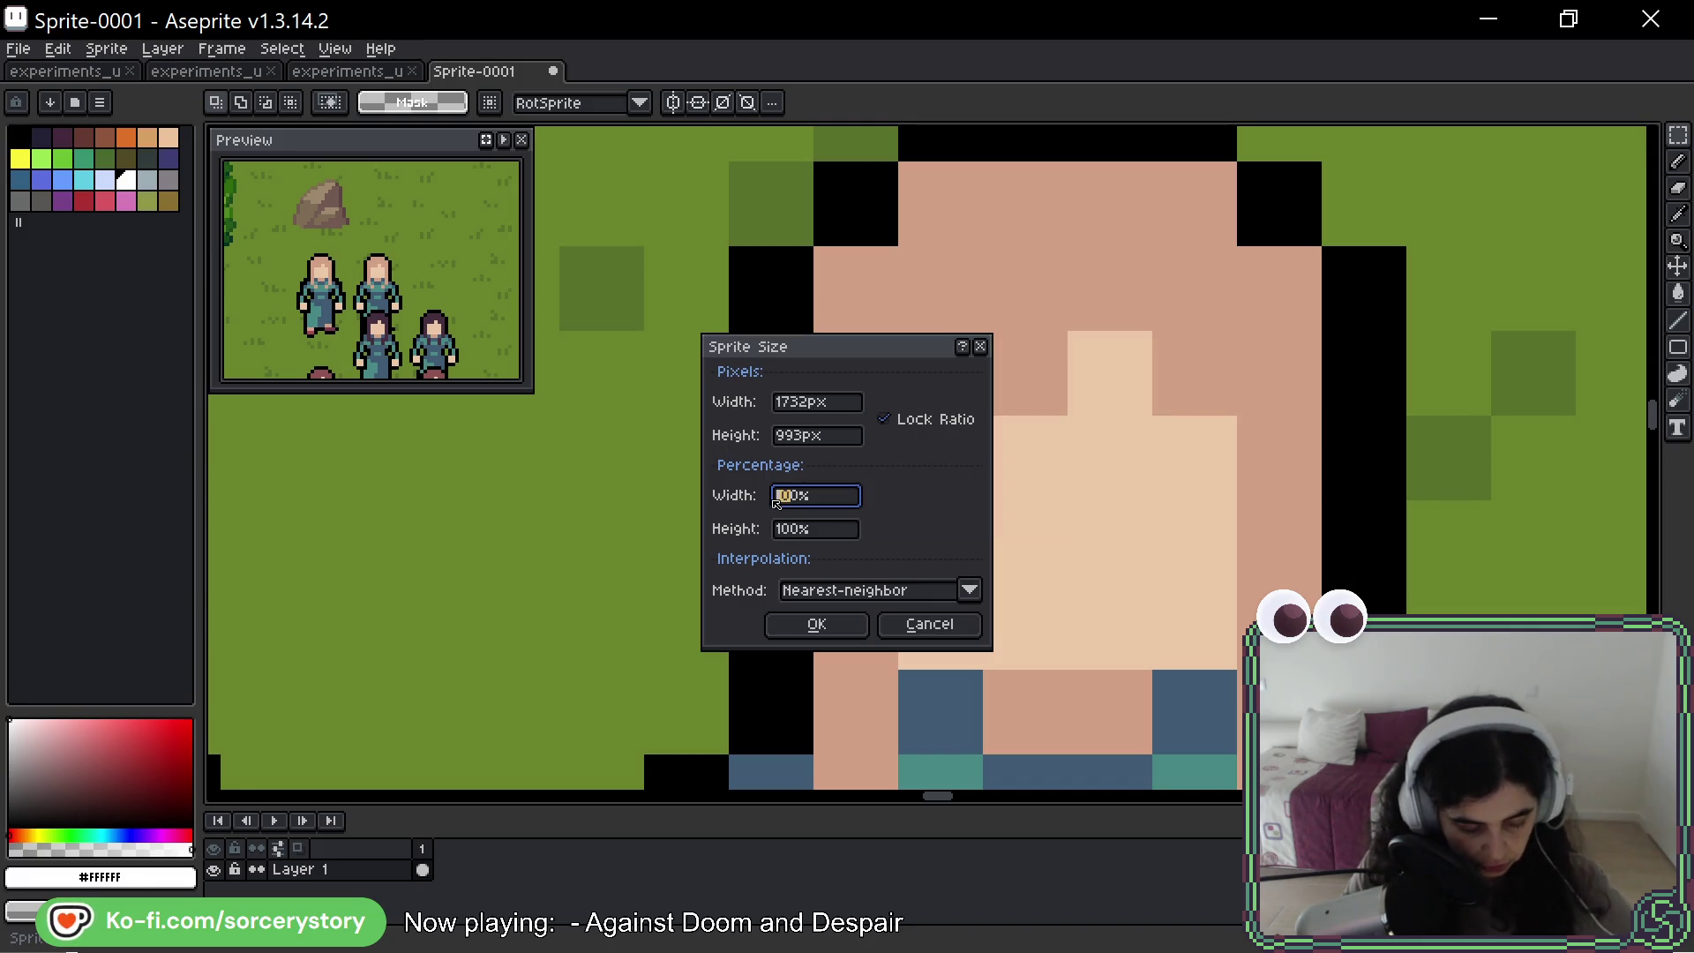
type("50")
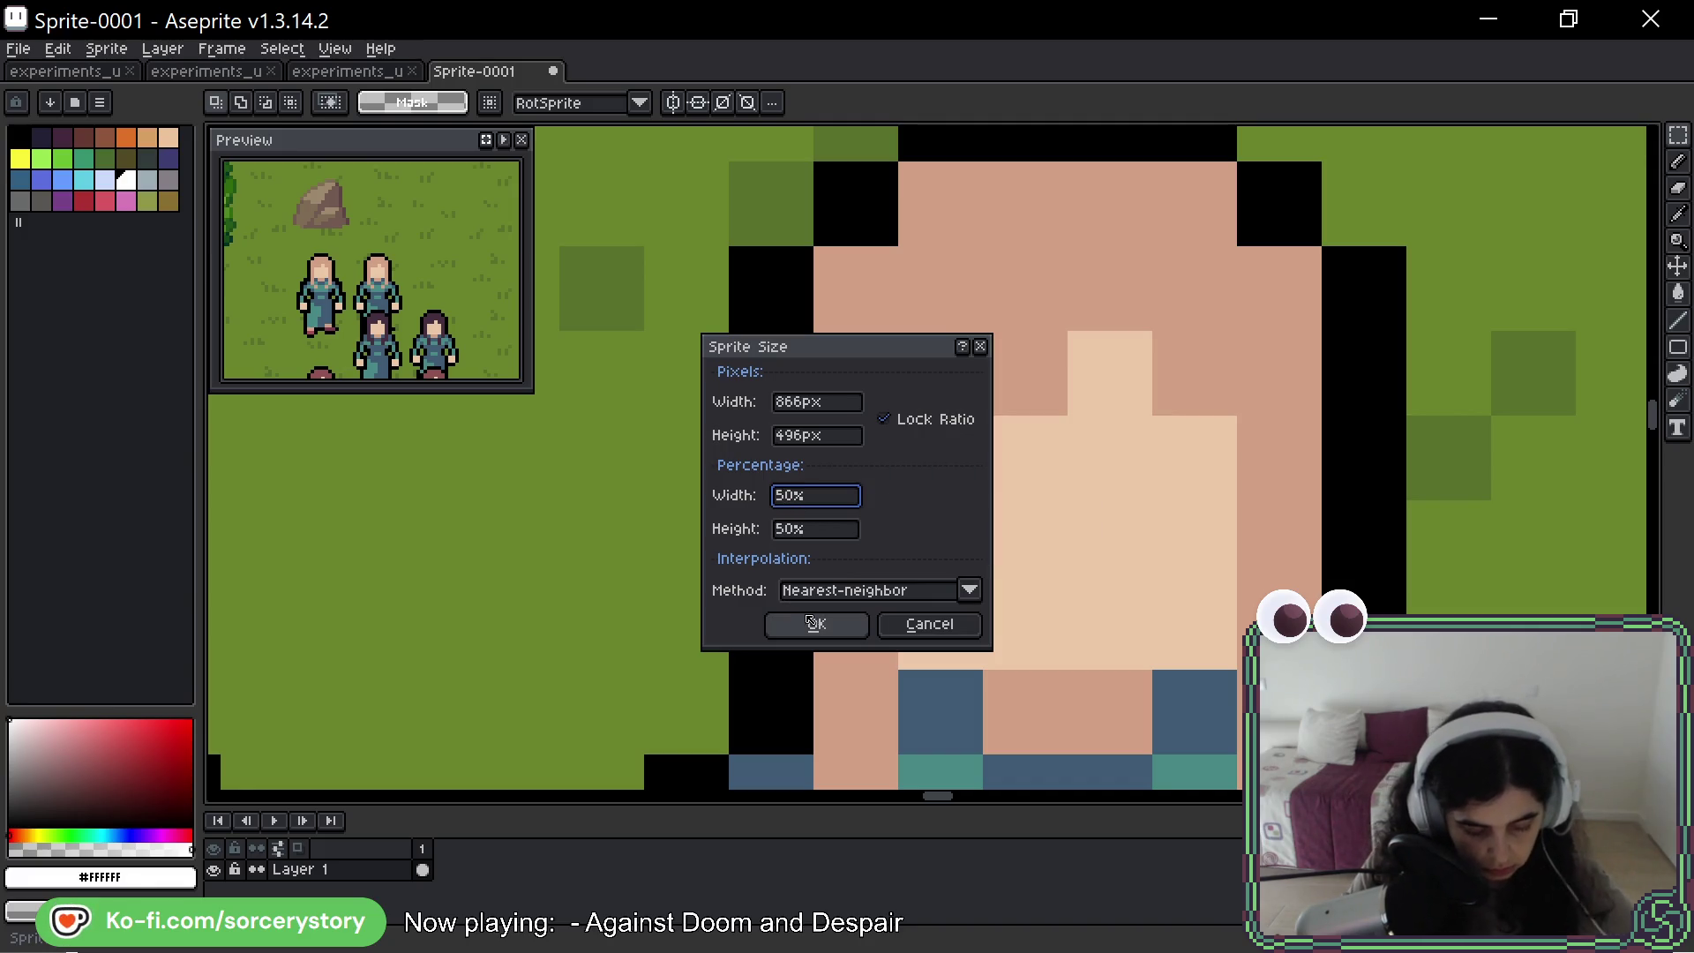
left_click(812, 622)
scroll(856, 476, "down", 2)
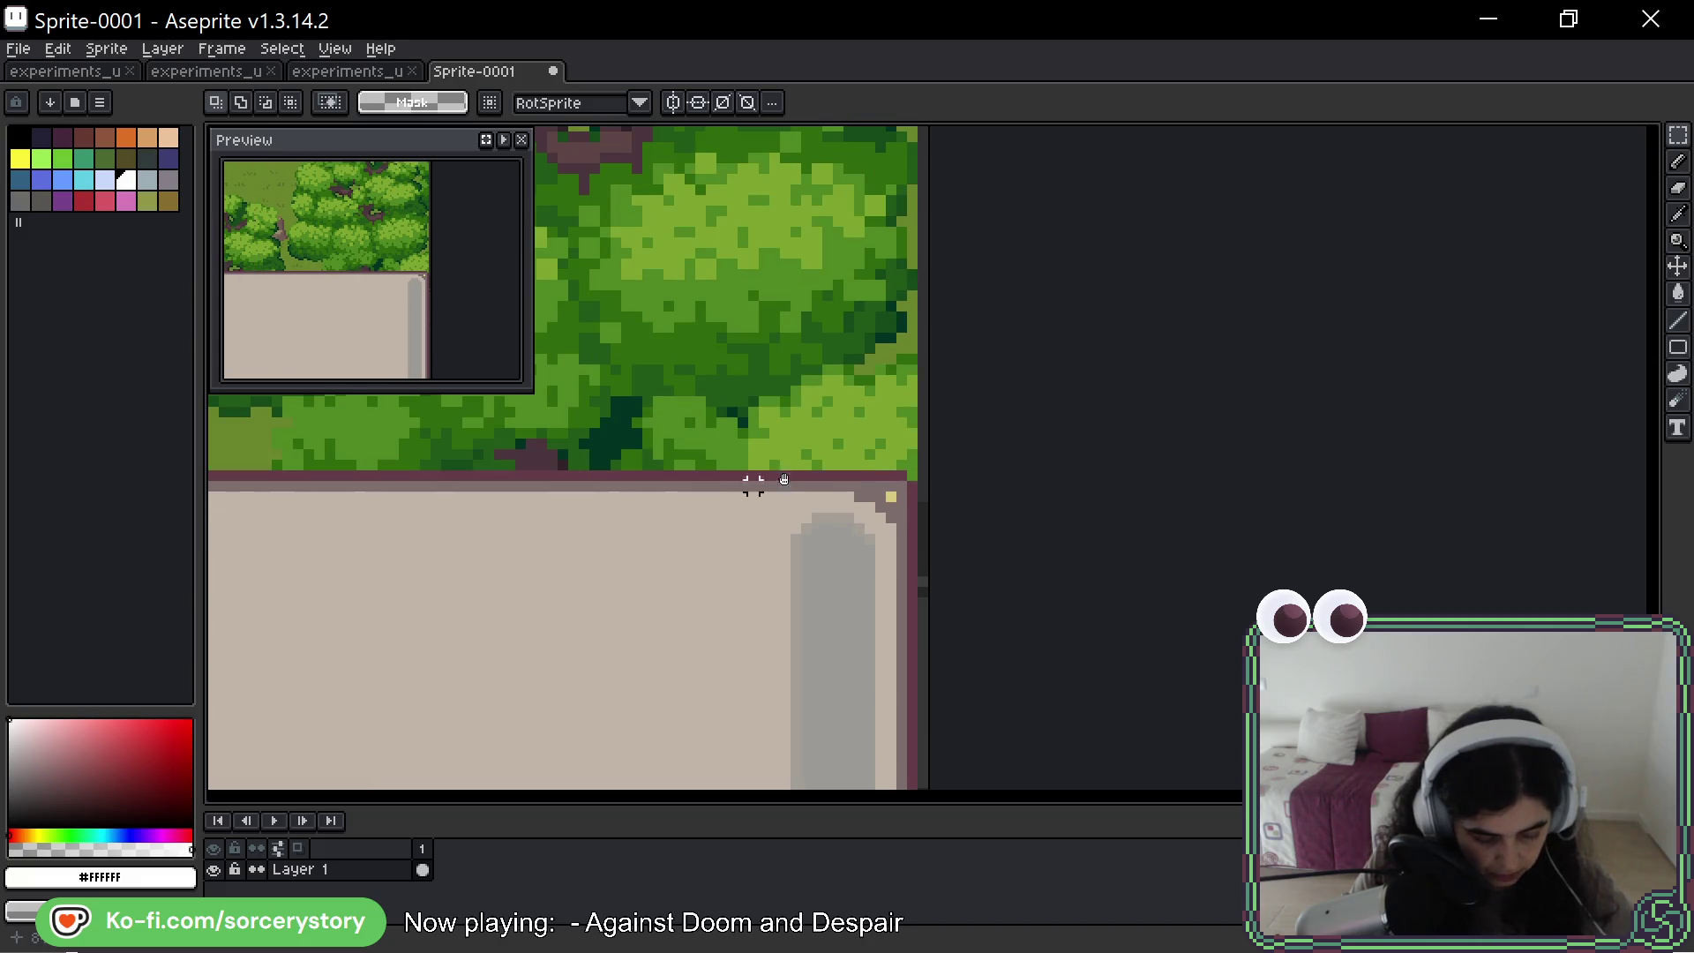
scroll(753, 486, "down", 3)
scroll(904, 339, "down", 1)
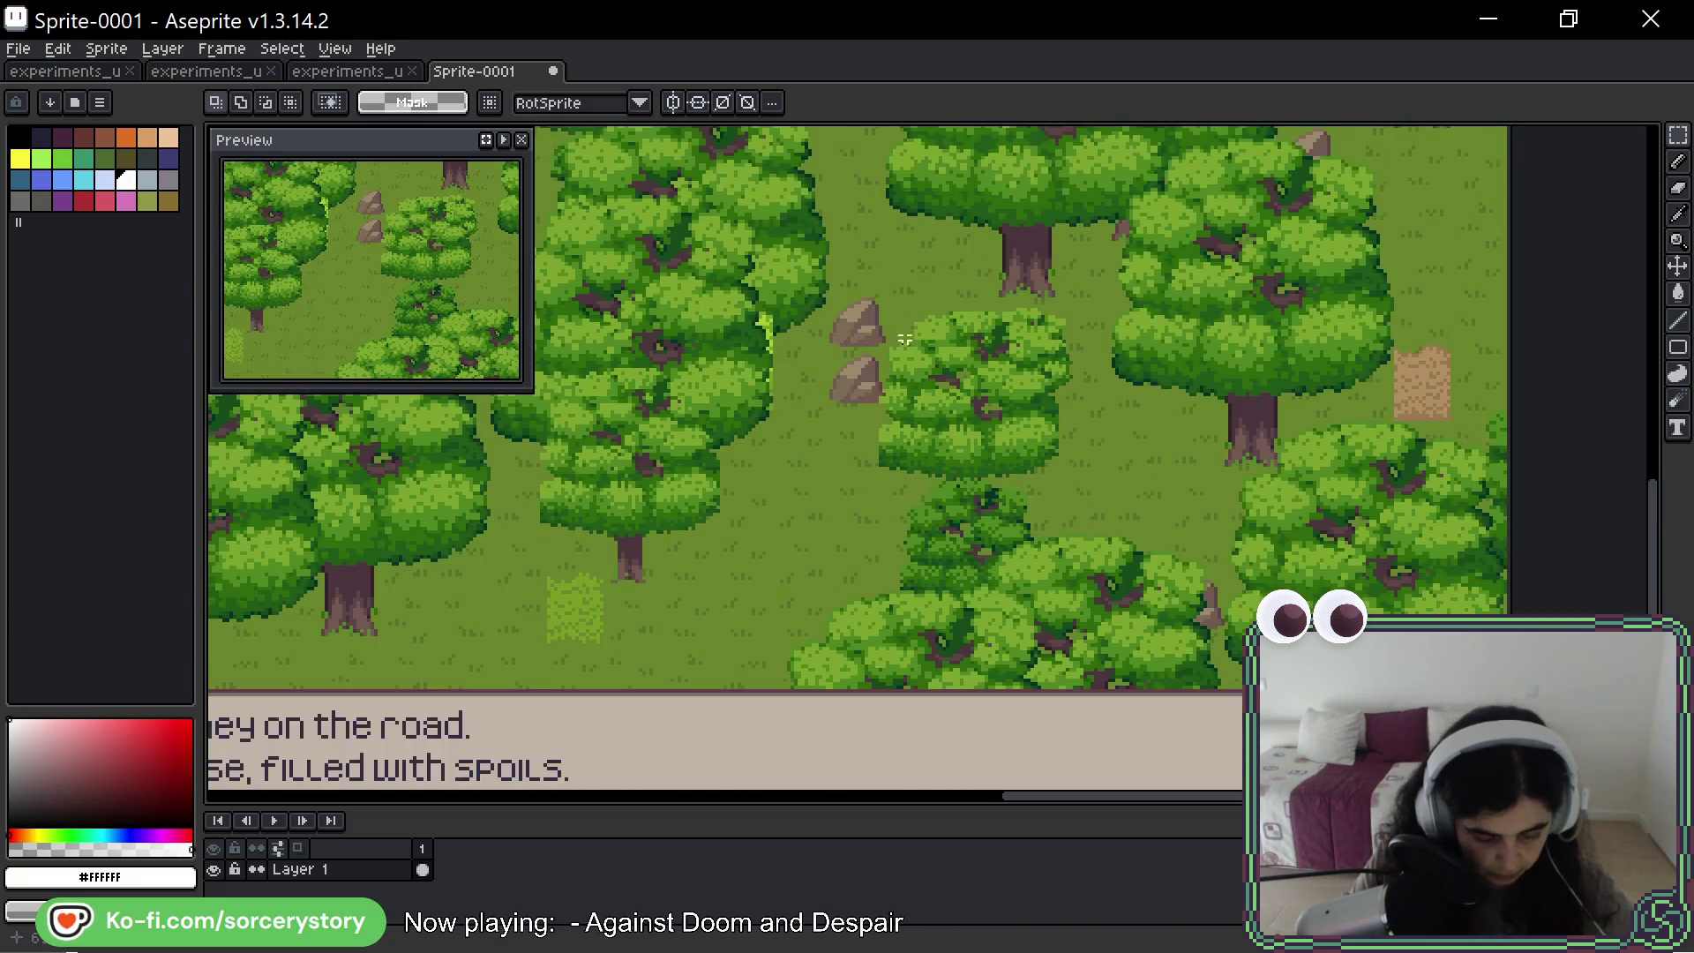
scroll(904, 338, "up", 2)
scroll(971, 397, "up", 3)
scroll(992, 417, "left", 5)
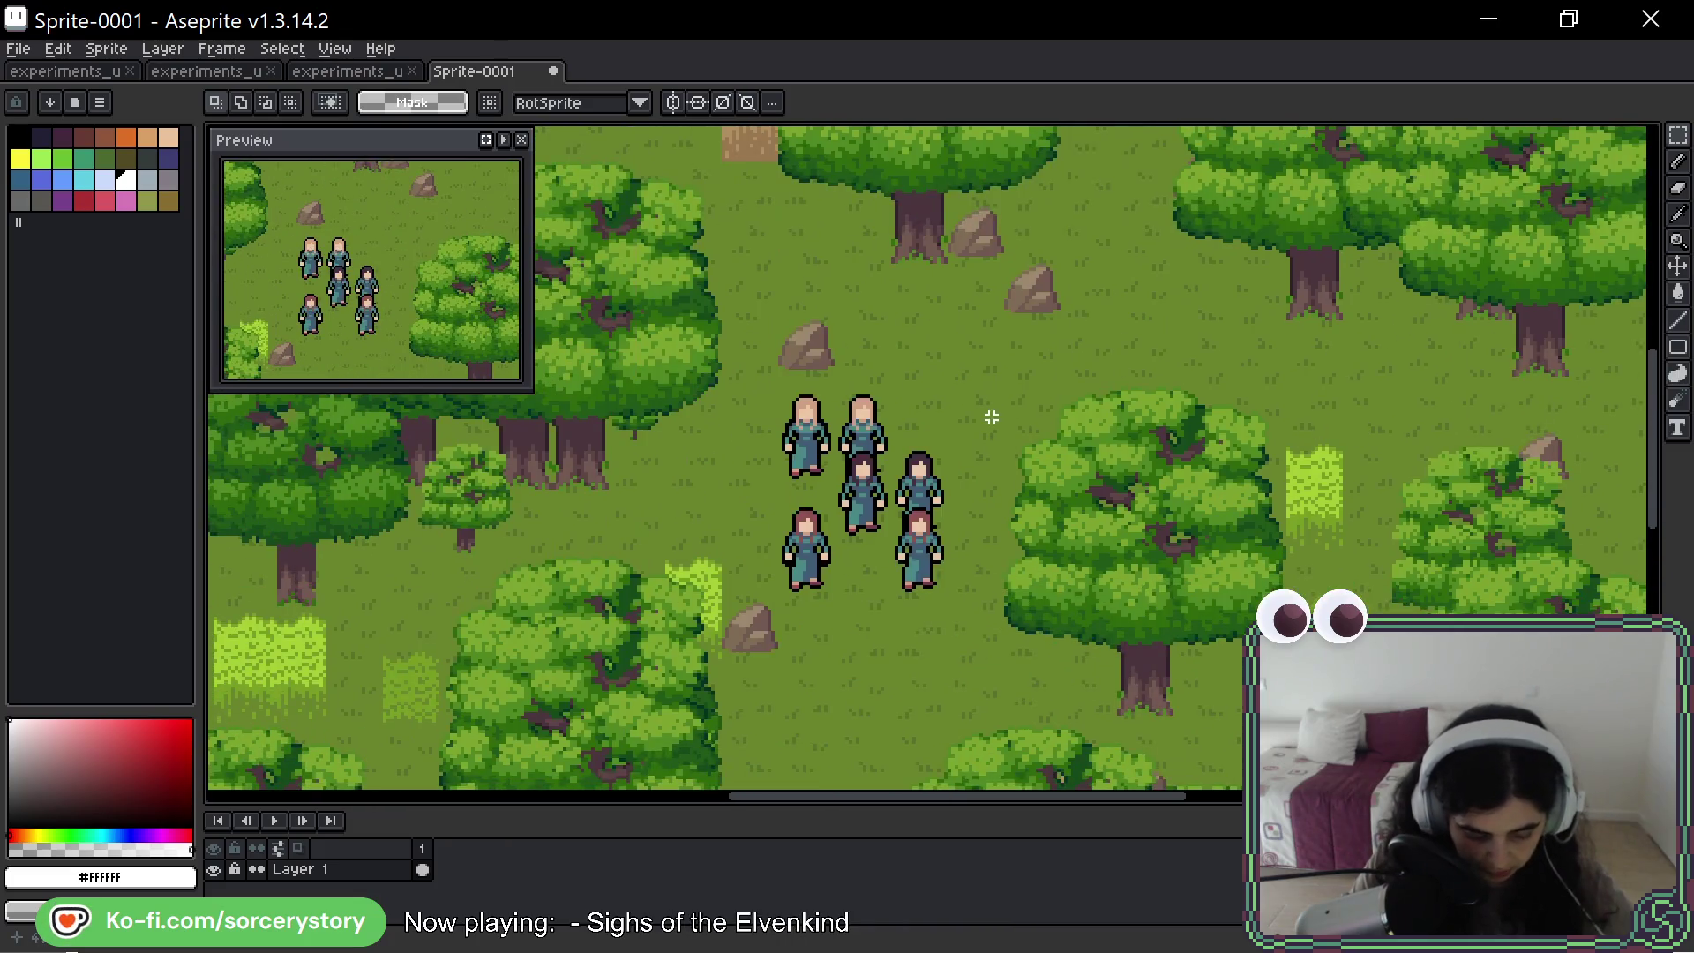
scroll(921, 471, "up", 2)
scroll(762, 426, "down", 5)
scroll(900, 395, "up", 3)
scroll(900, 394, "up", 1)
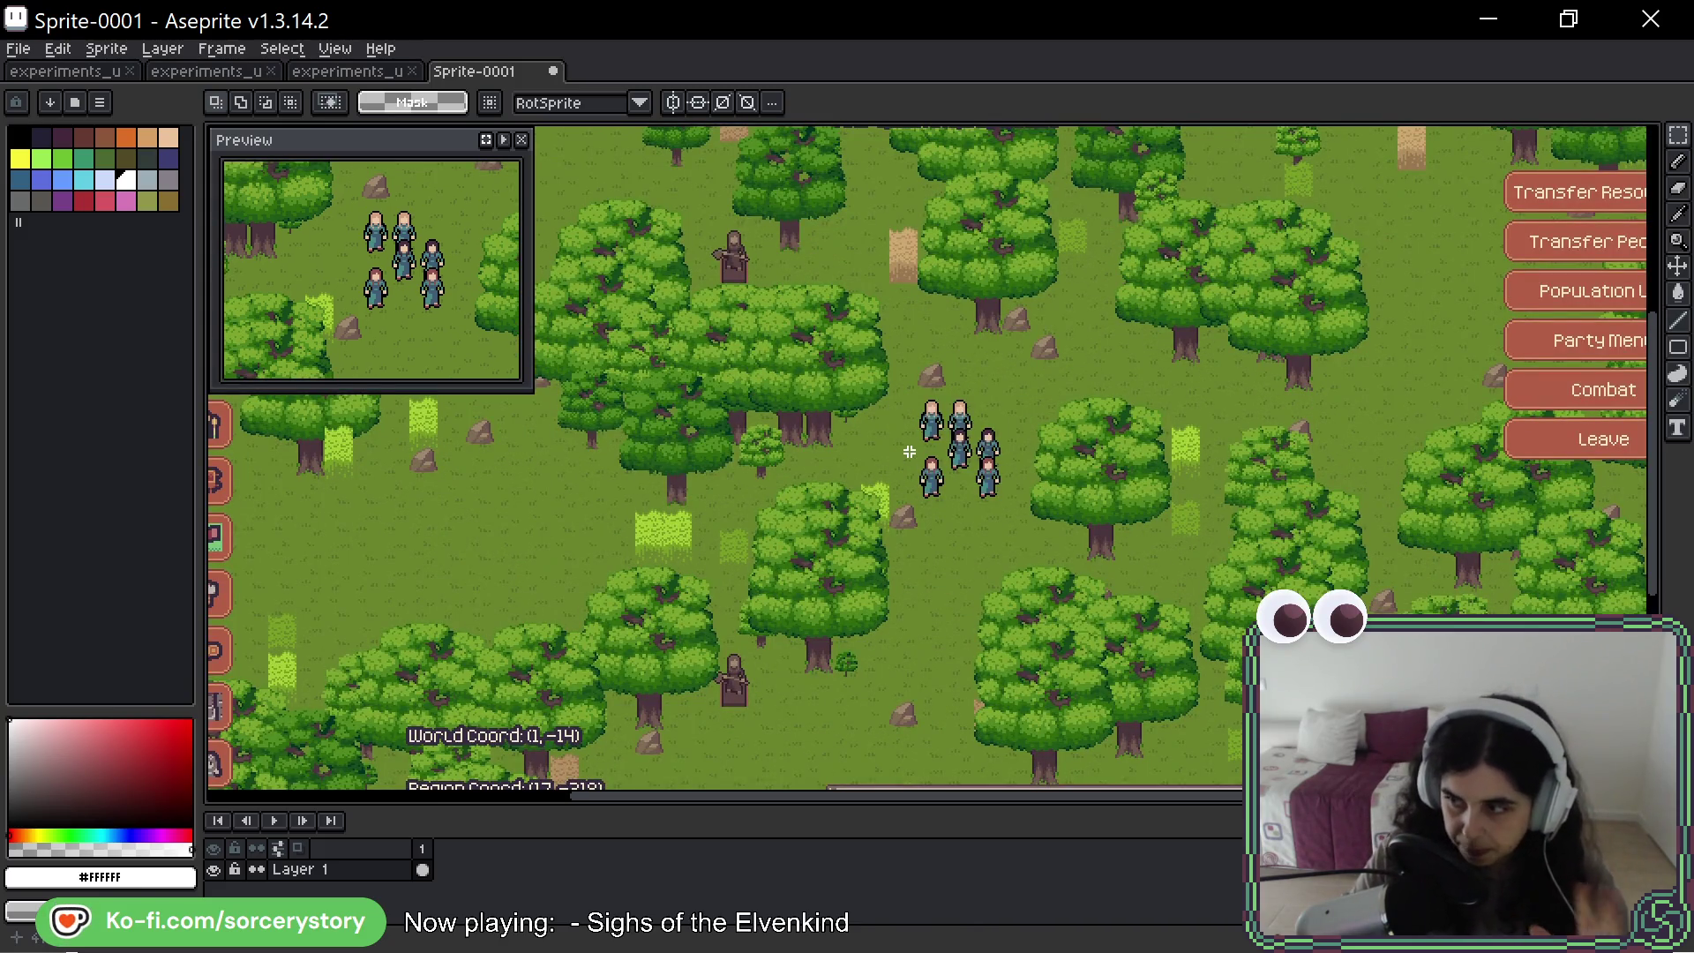
- Add a new empty Layer 2 above the screenshot layer
right_click(327, 874)
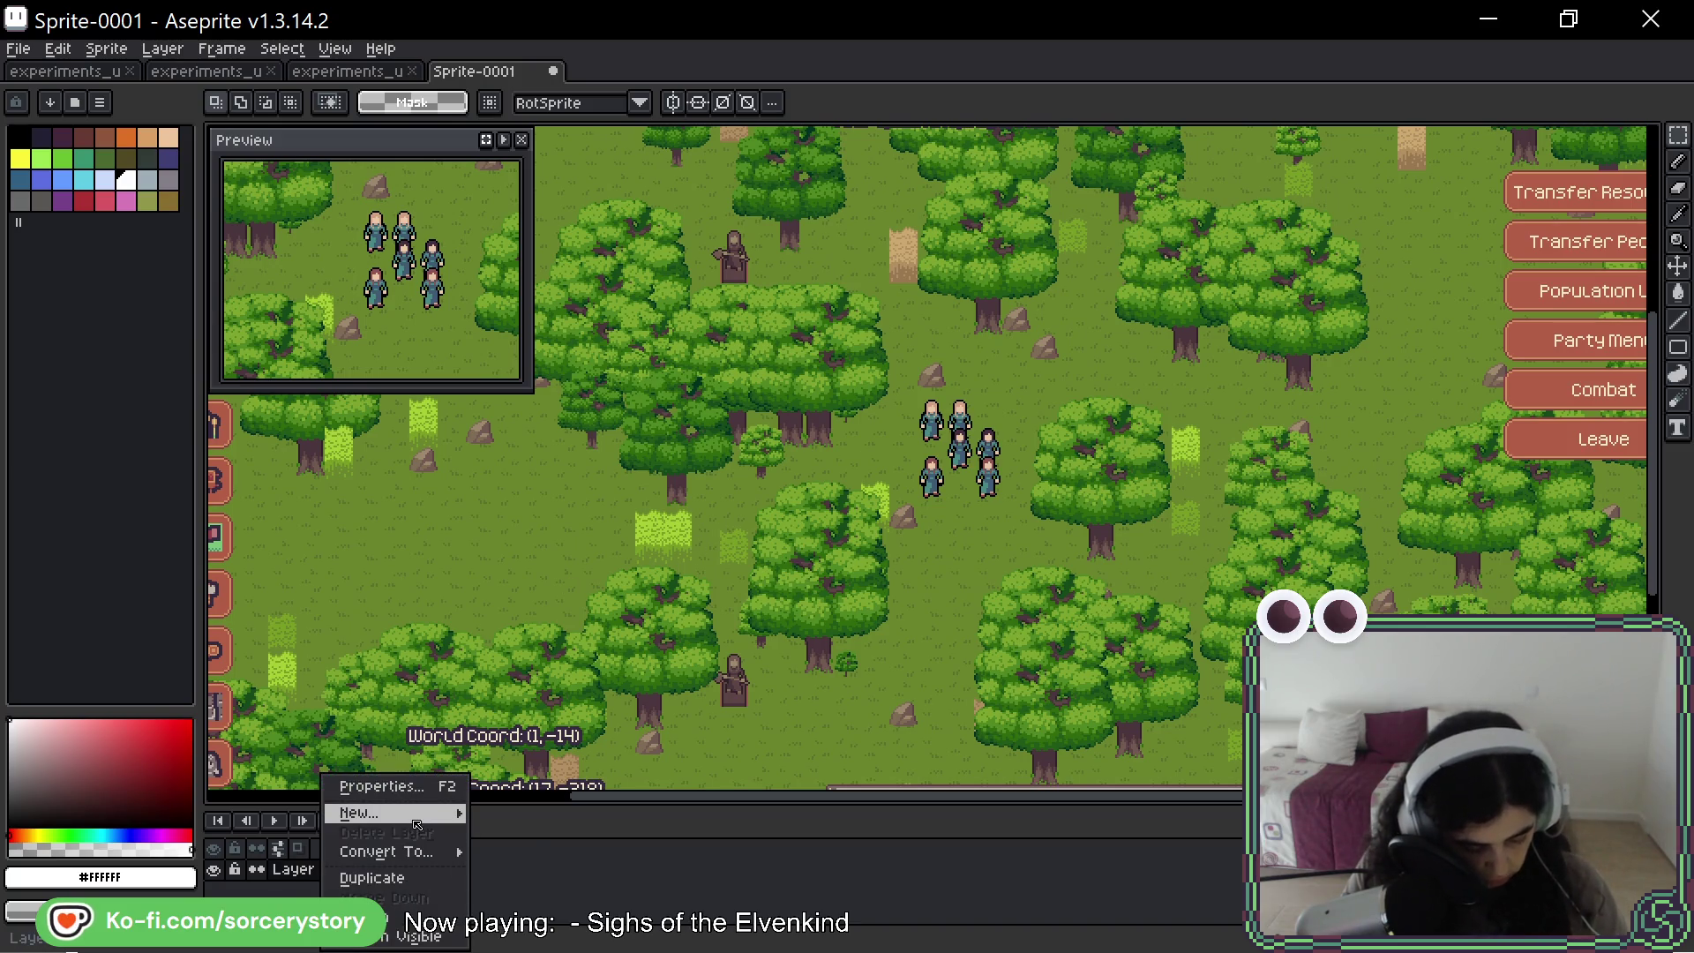
mouse_move(415, 813)
left_click(532, 813)
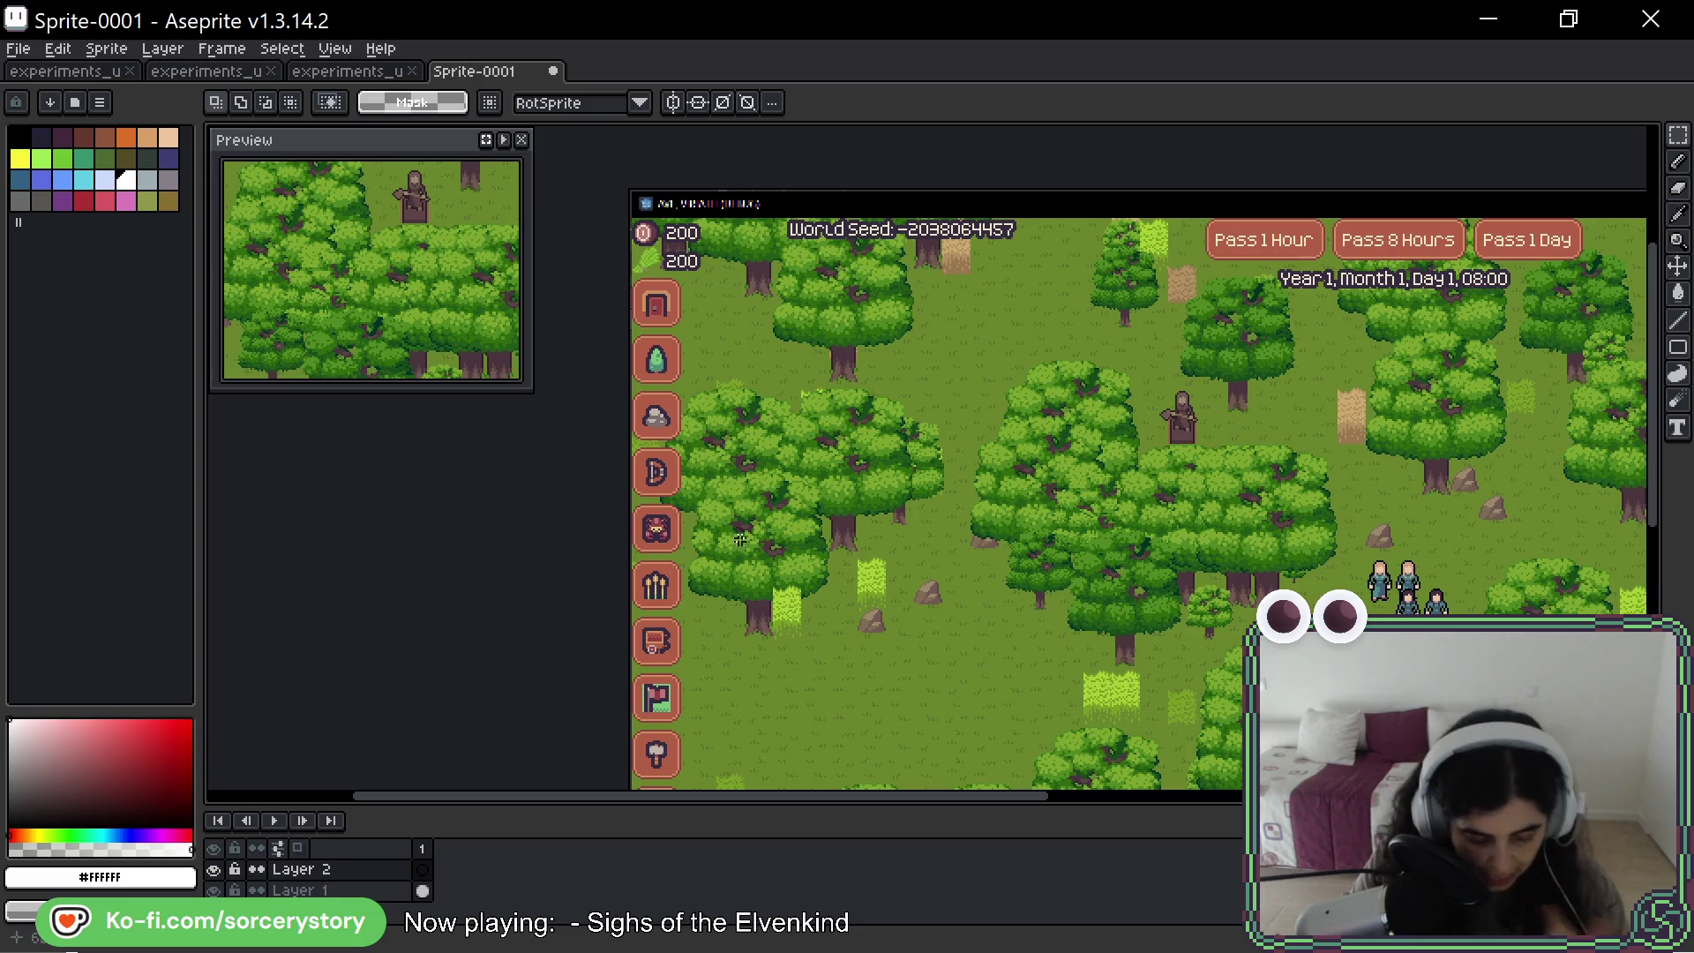
- Lower Layer 1's opacity to 60% and select Layer 2
left_click(338, 891)
double_click(338, 891)
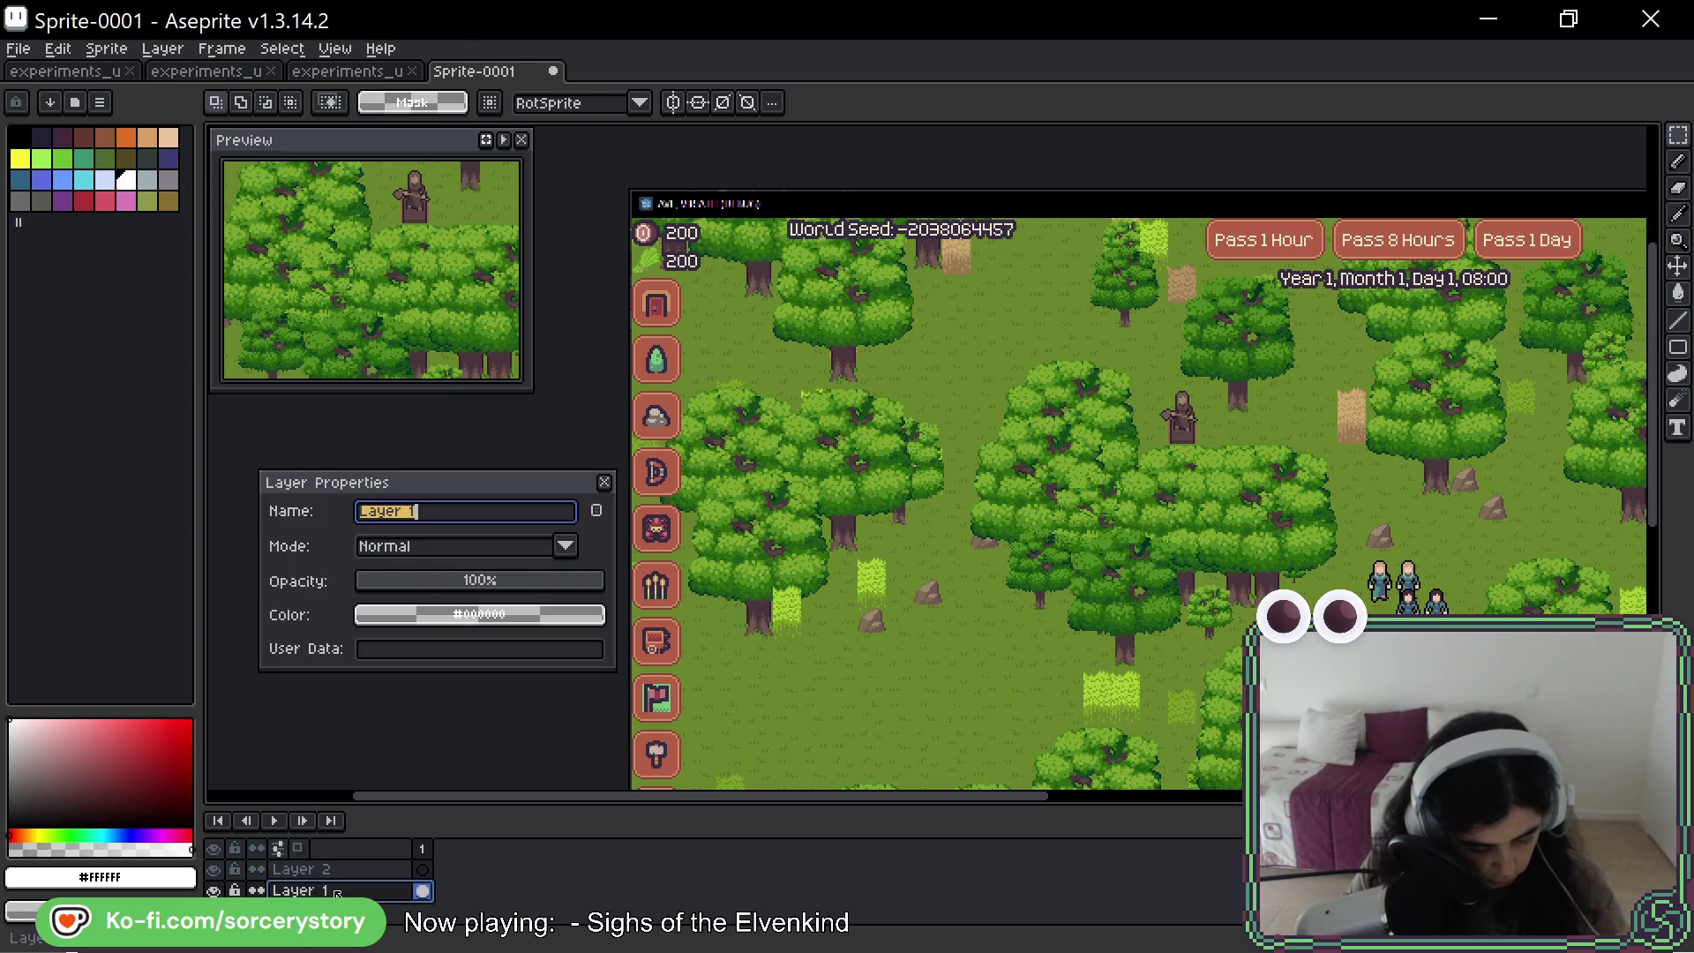
mouse_move(527, 582)
left_mouse_down()
mouse_move(482, 585)
mouse_move(637, 582)
left_mouse_up()
key("Escape")
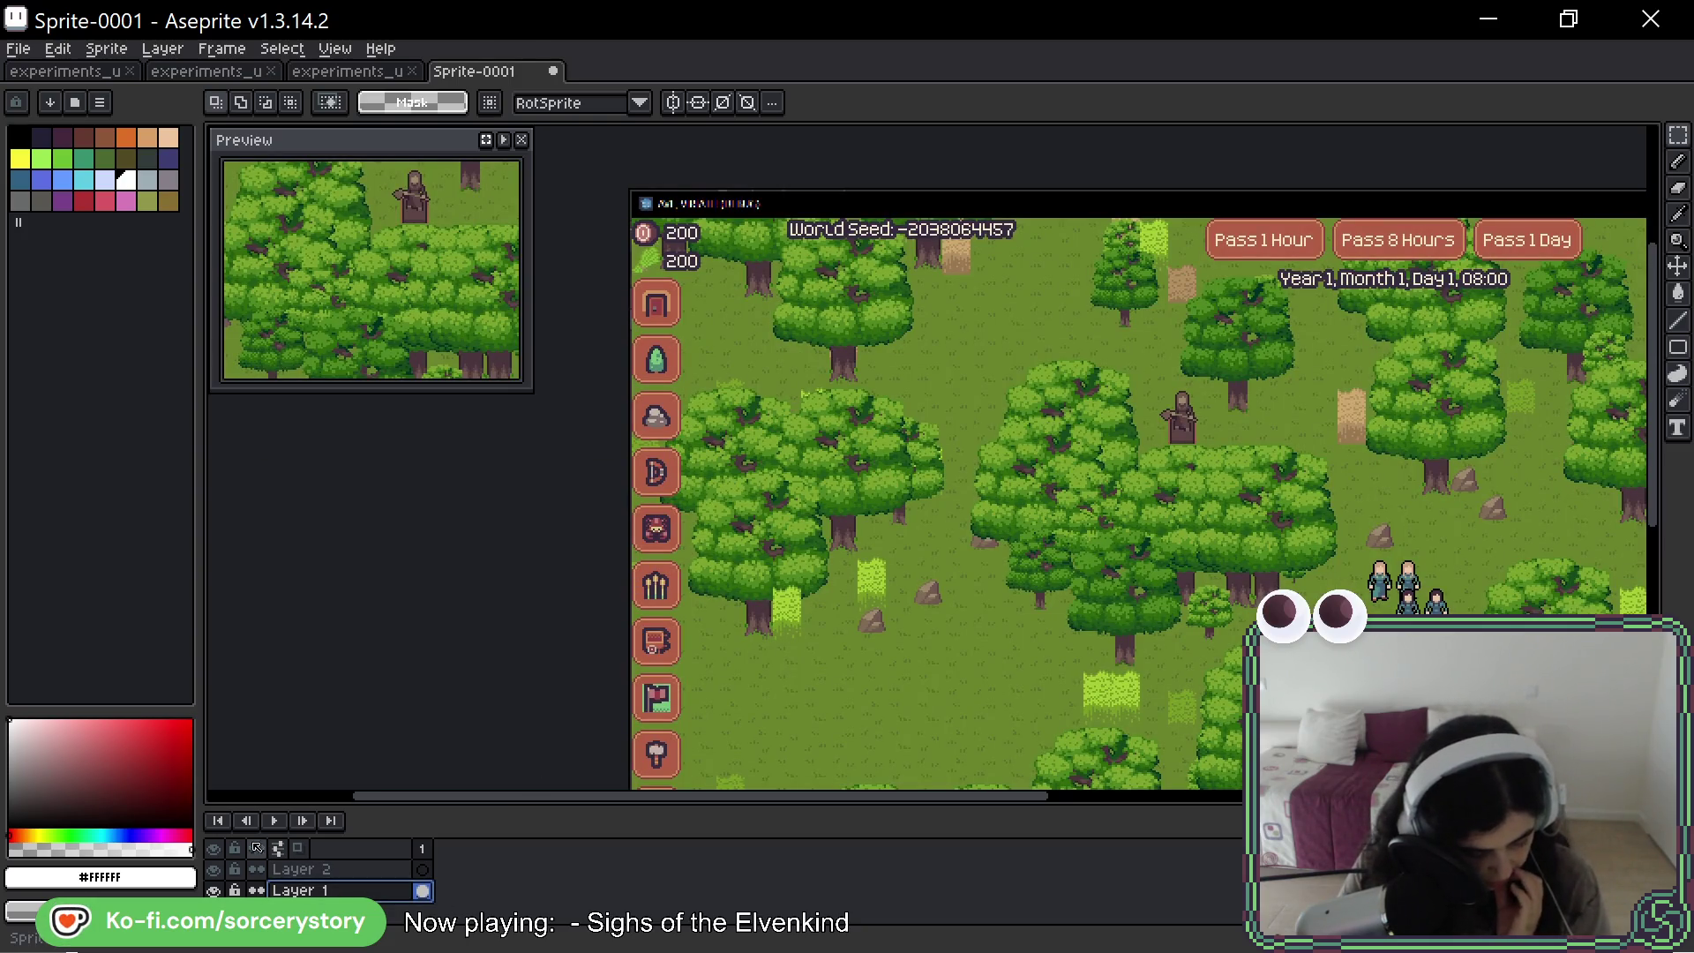
right_click(465, 908)
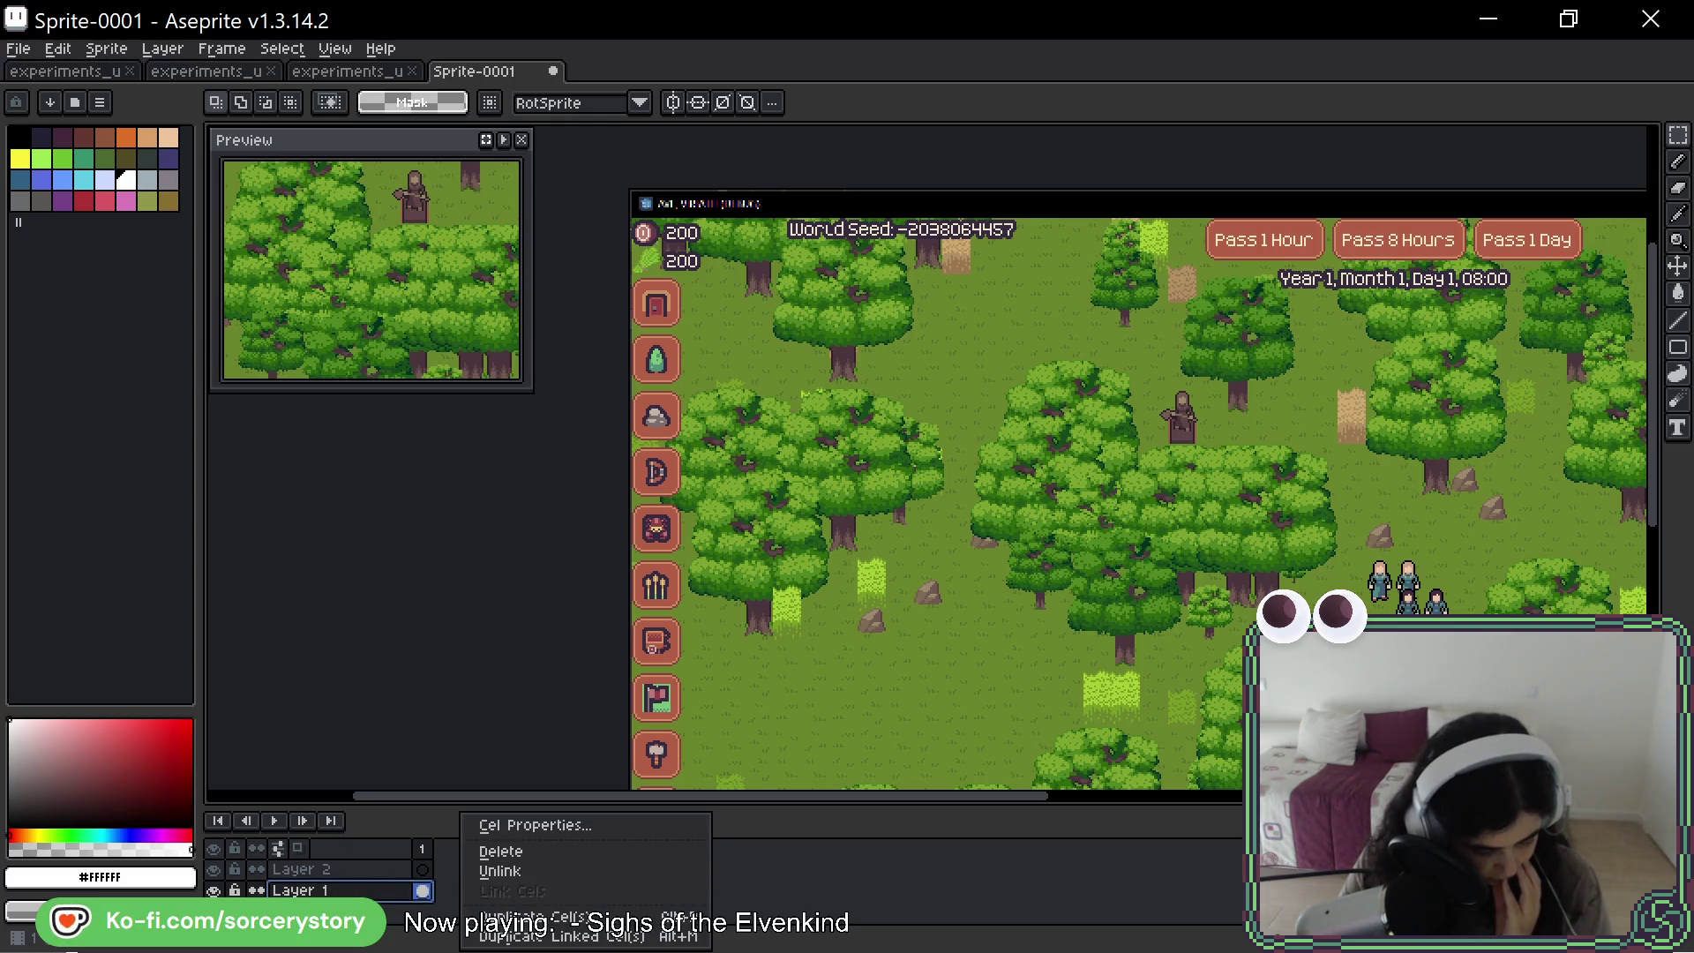
left_click(340, 871)
- Add another layer above Layer 2 and reorder the layer stack
left_click(339, 870)
right_click(339, 870)
mouse_move(417, 810)
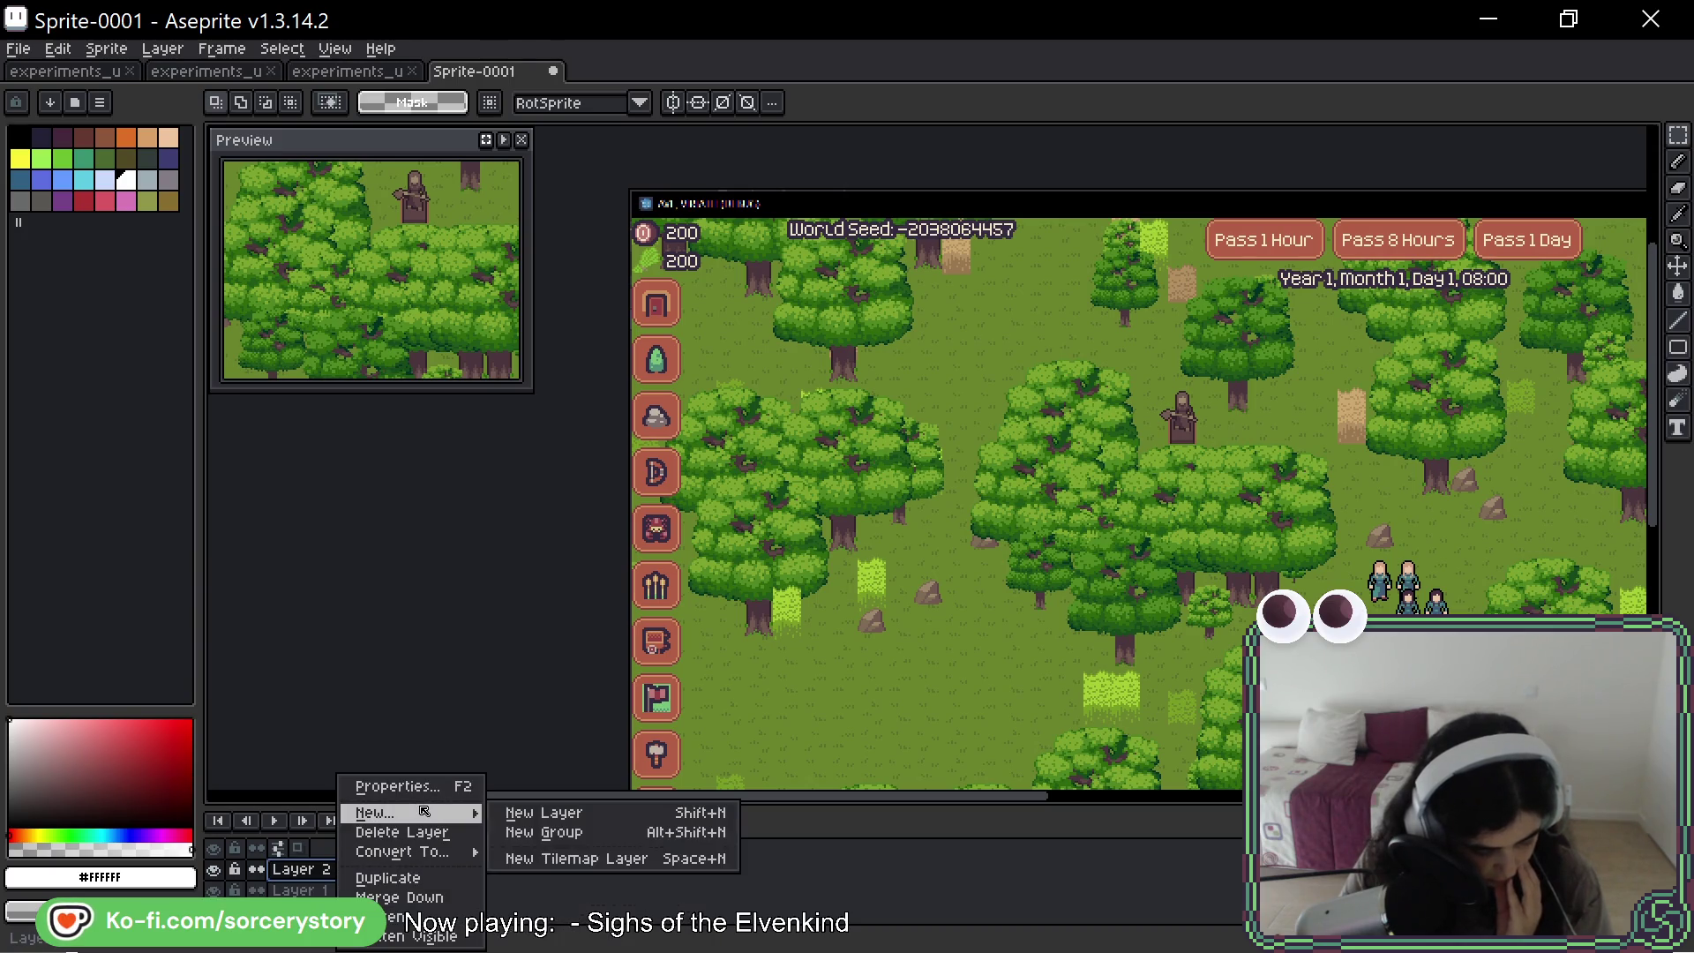
left_click(532, 812)
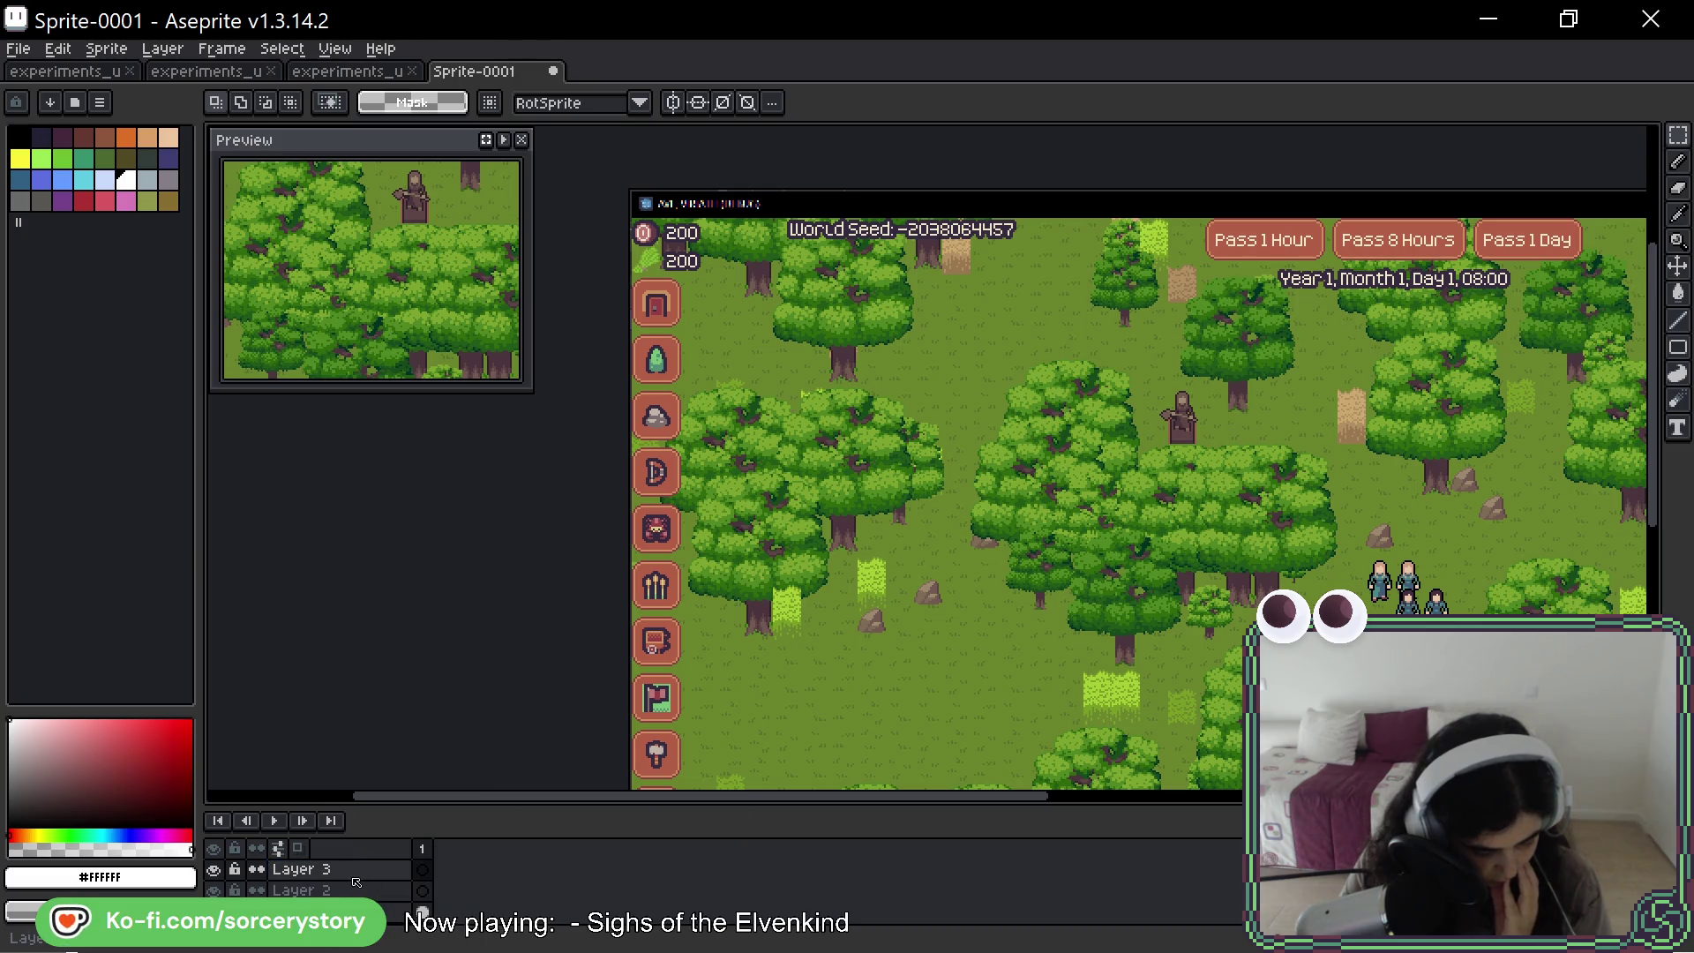
left_click_drag(300, 870, 300, 912)
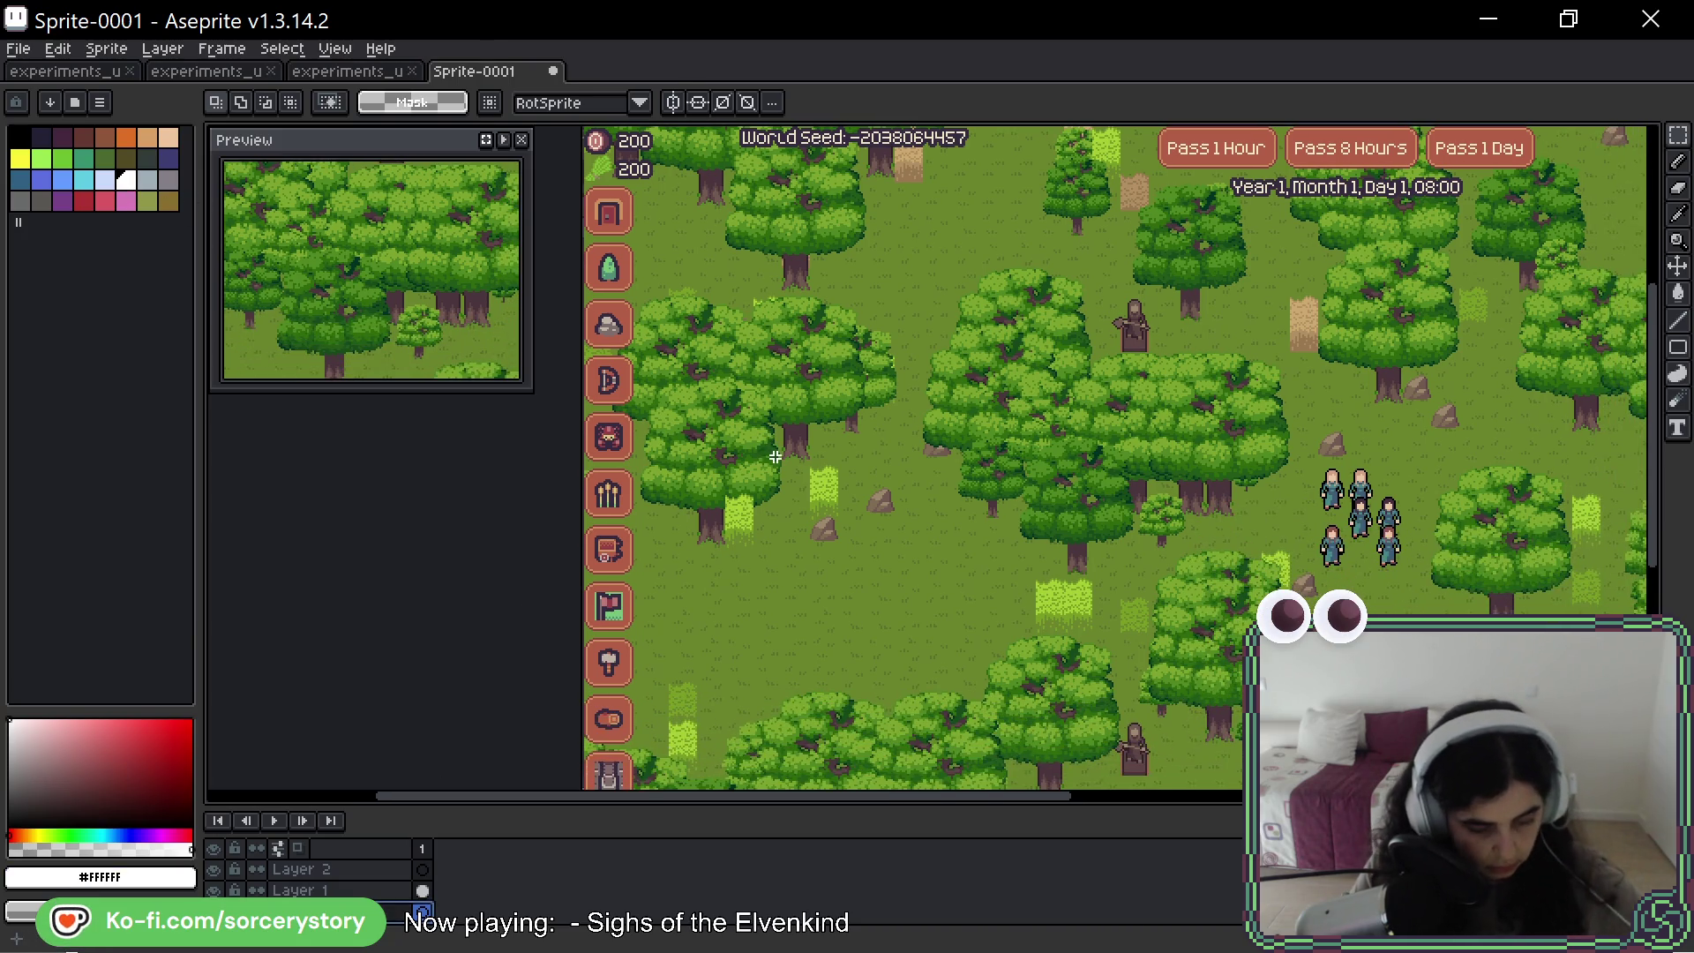
key("g")
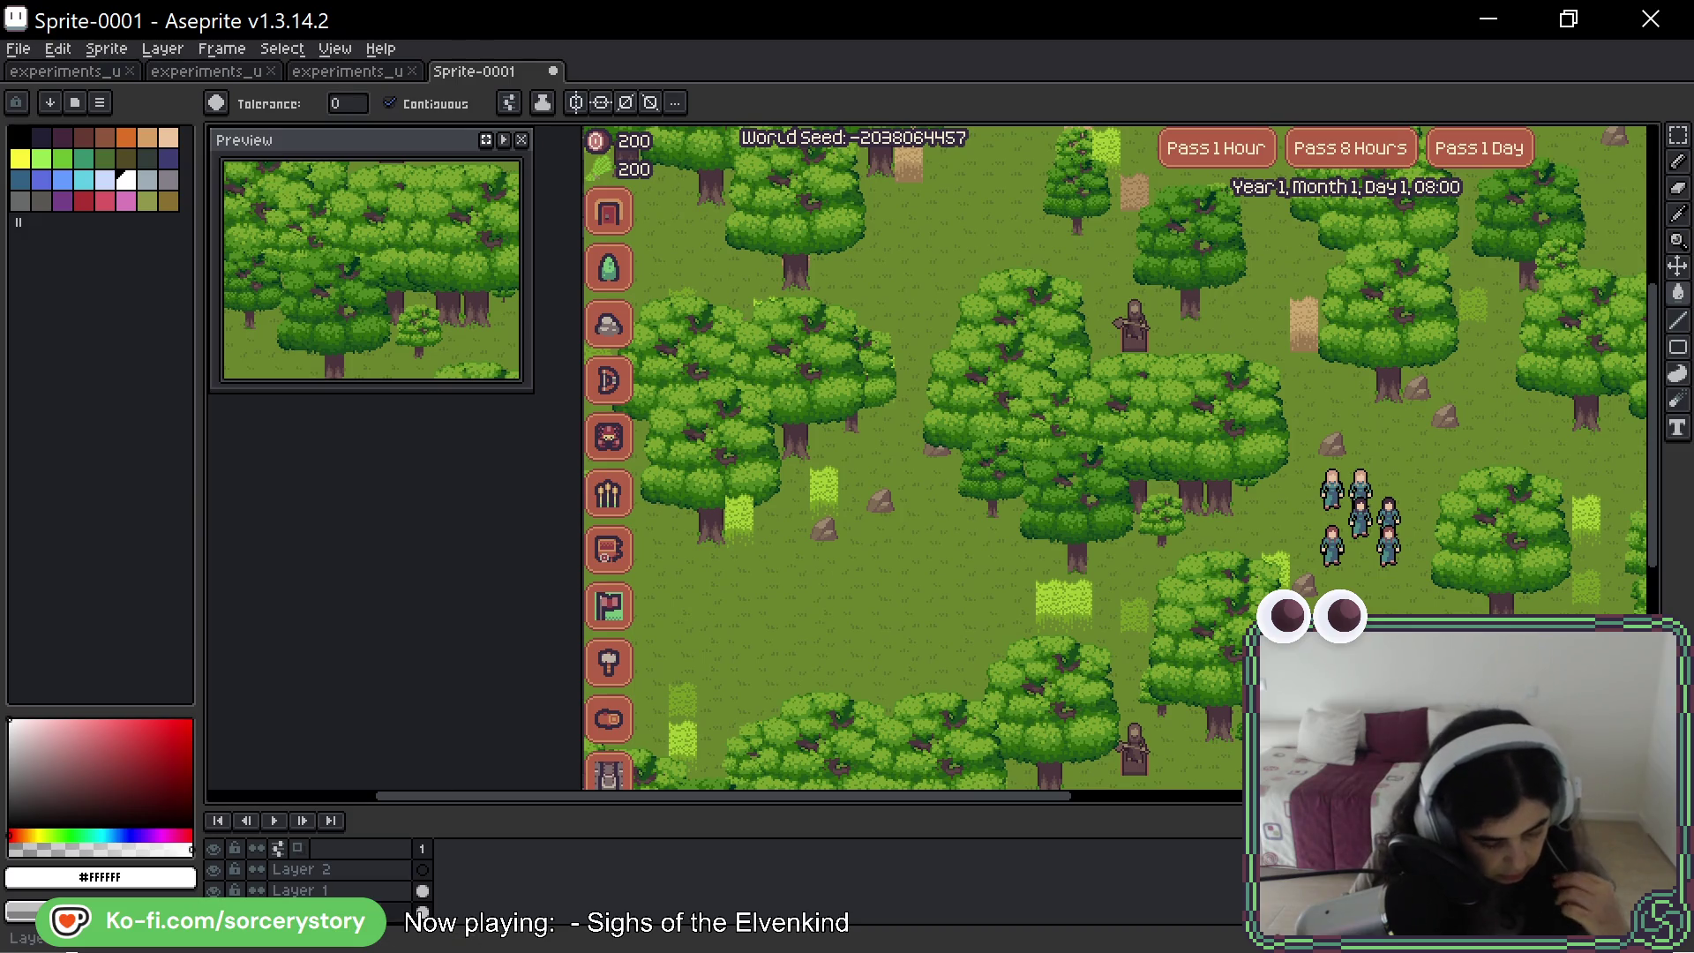
- Set Layer 1's opacity to about 75% in Layer Properties
double_click(284, 894)
left_click(482, 583)
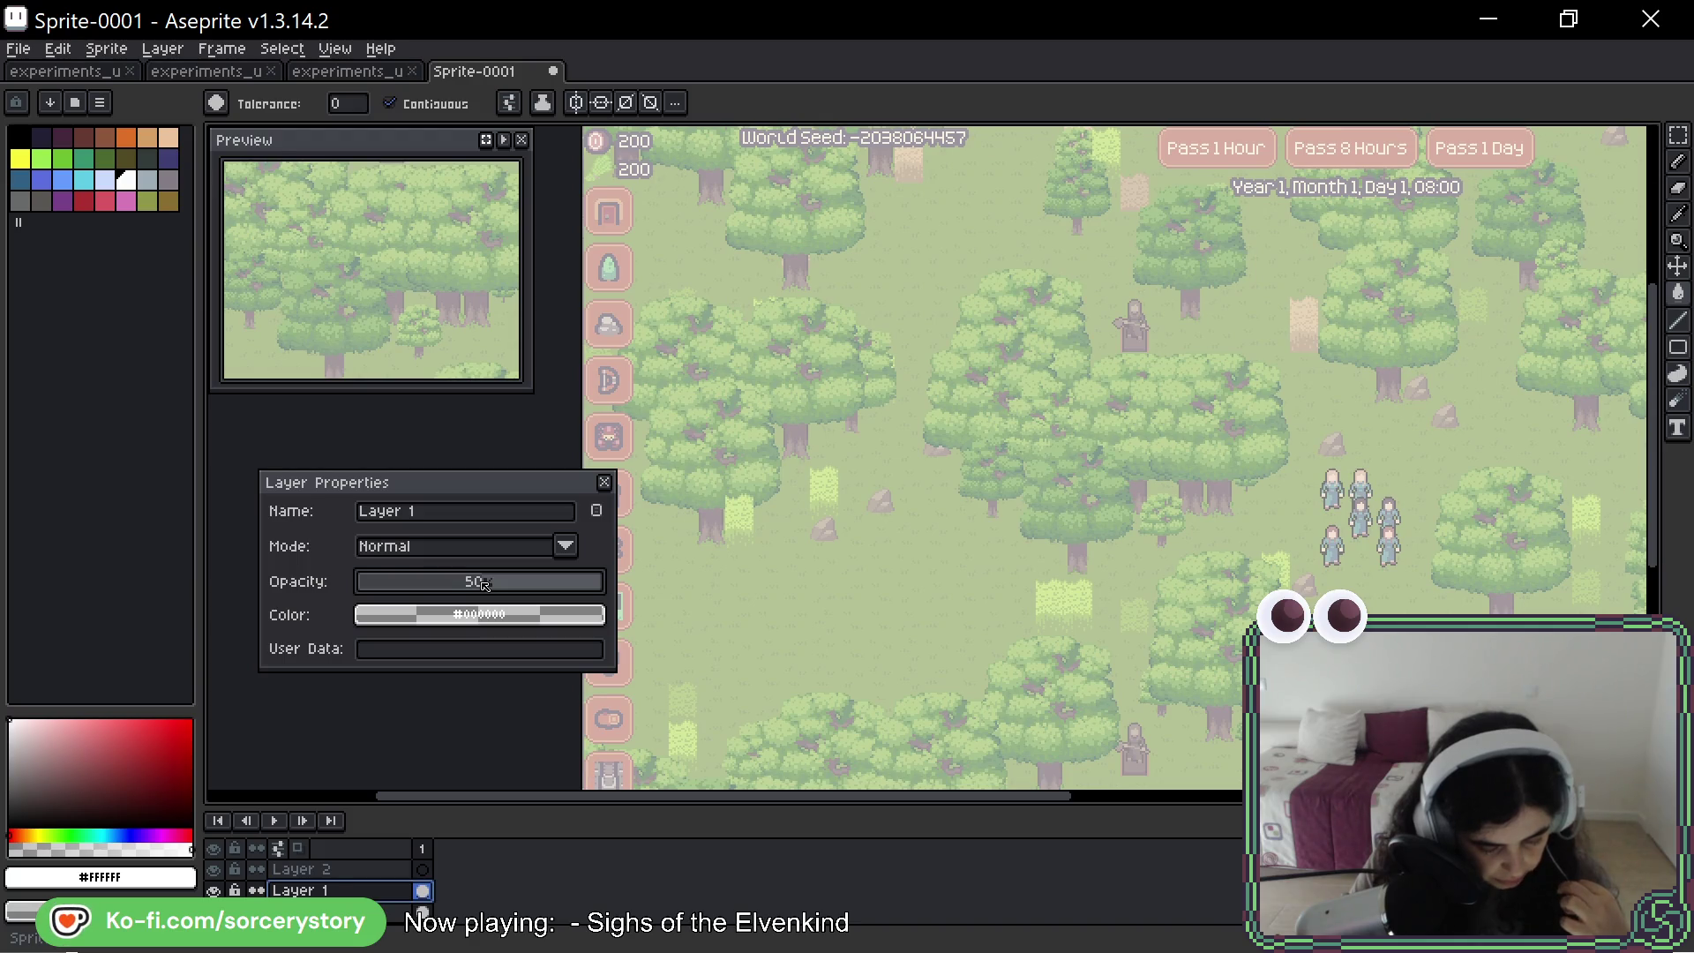
left_click_drag(513, 586, 537, 587)
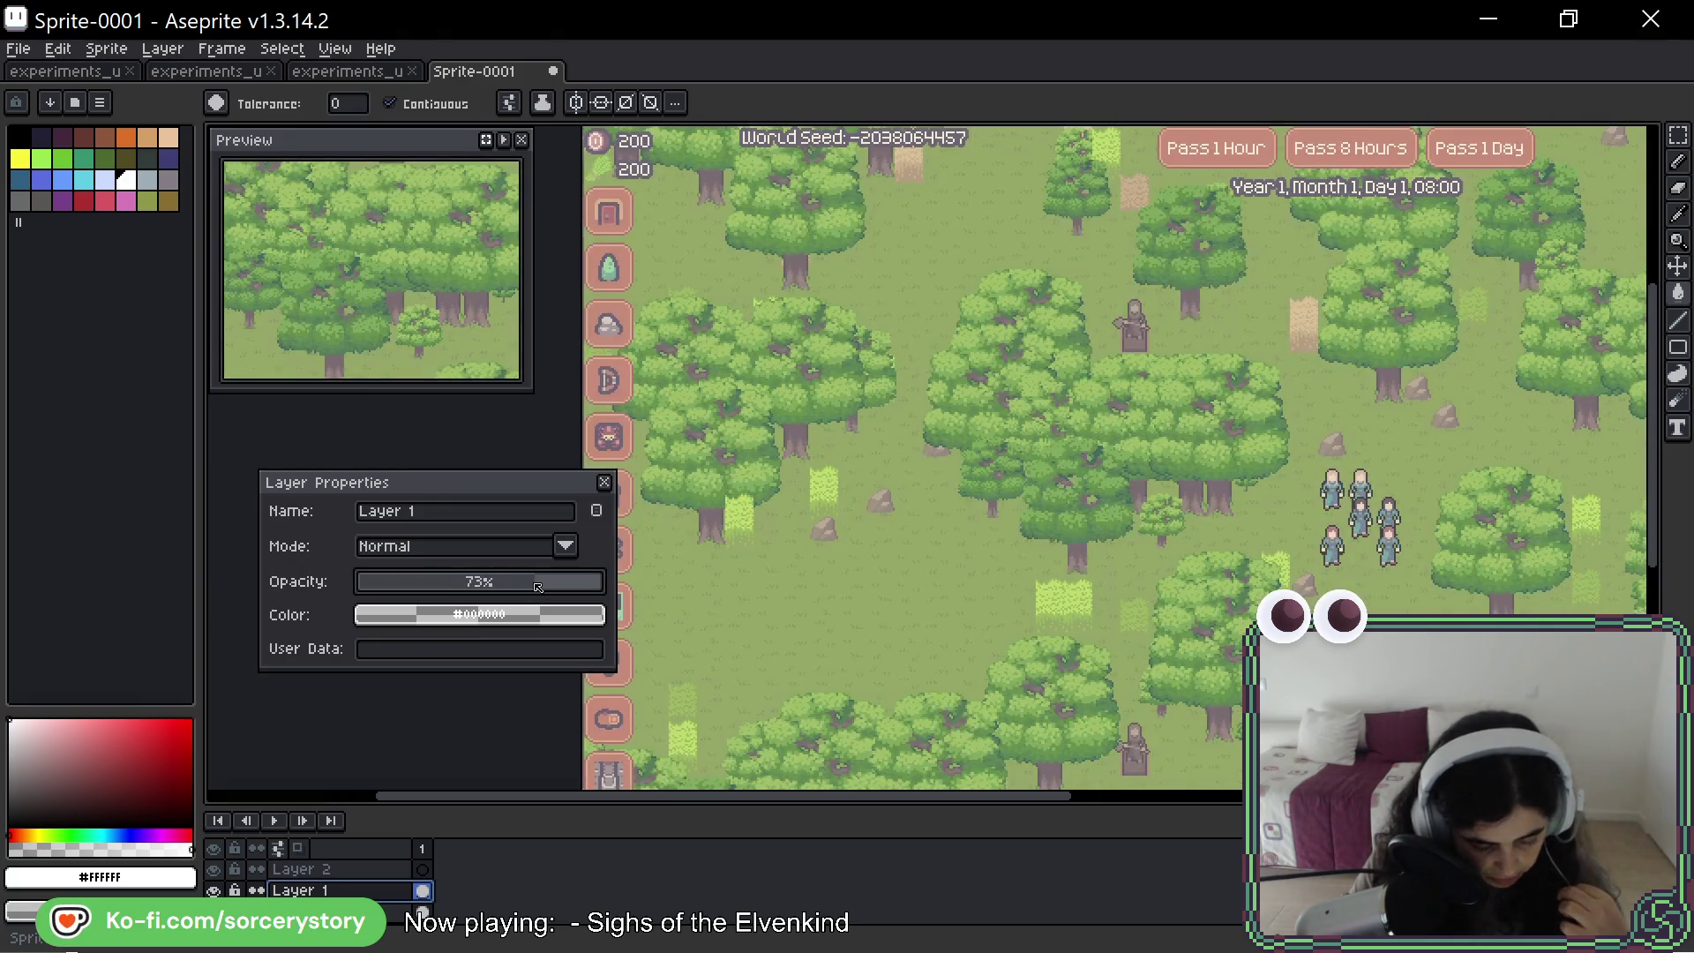
mouse_move(540, 587)
left_mouse_down()
mouse_move(513, 587)
mouse_move(542, 590)
left_mouse_up()
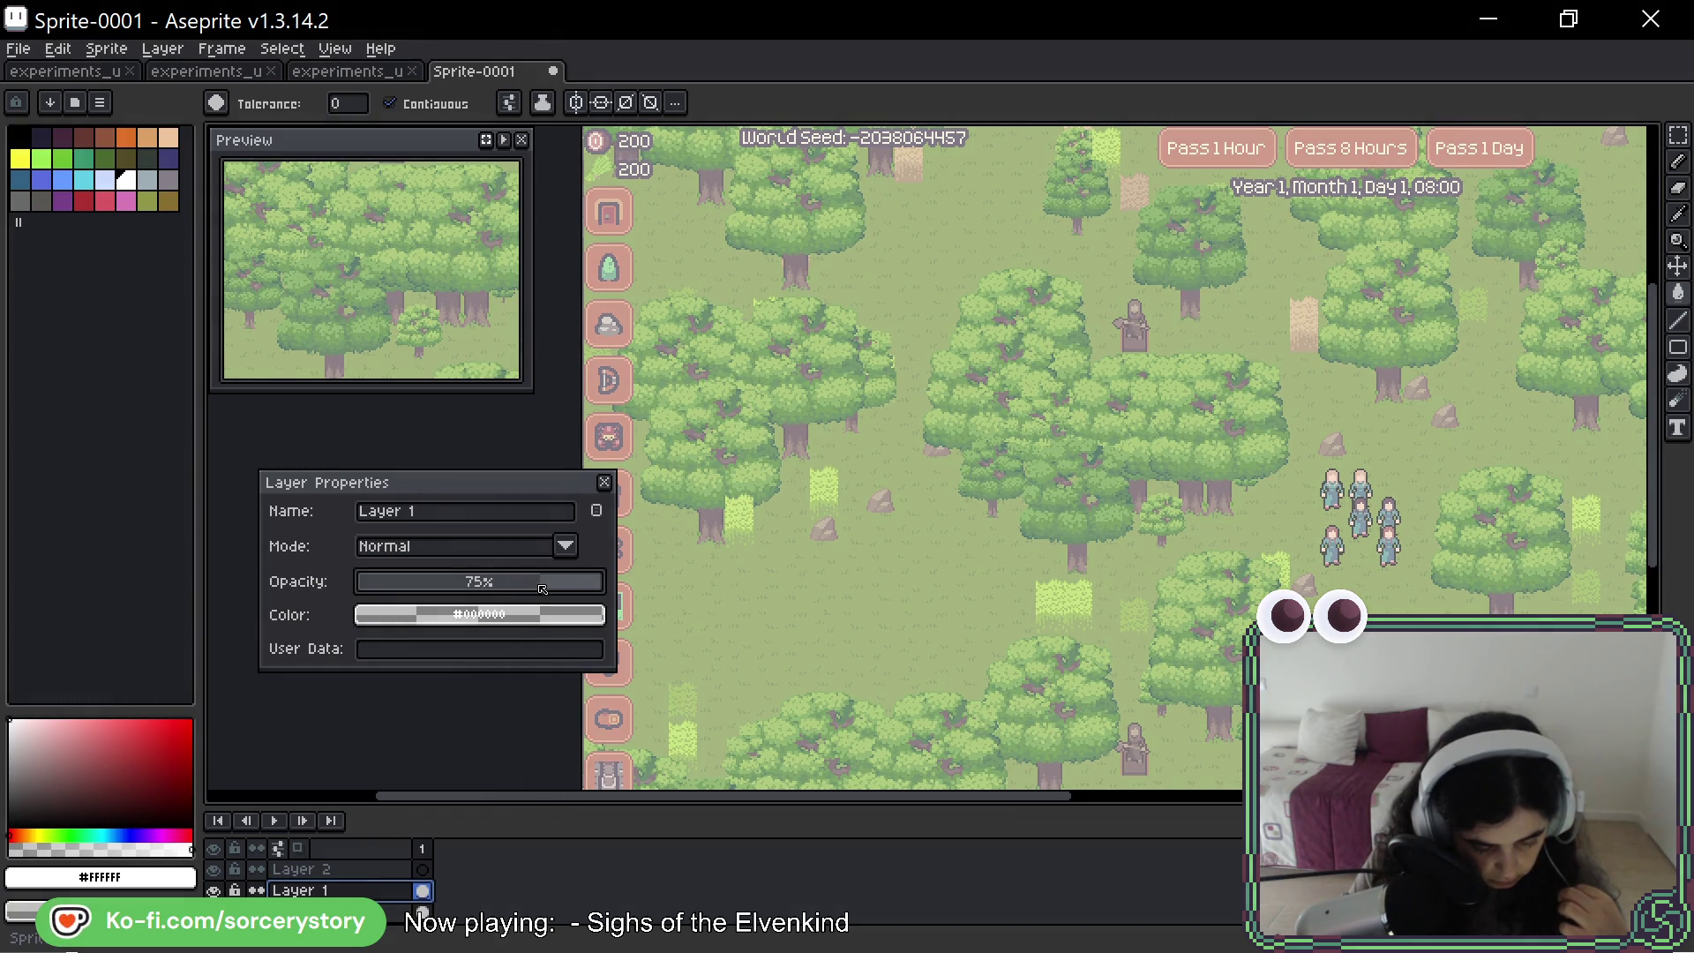
- Remove the stray white layer that was accidentally added over the canvas
key("shift+n")
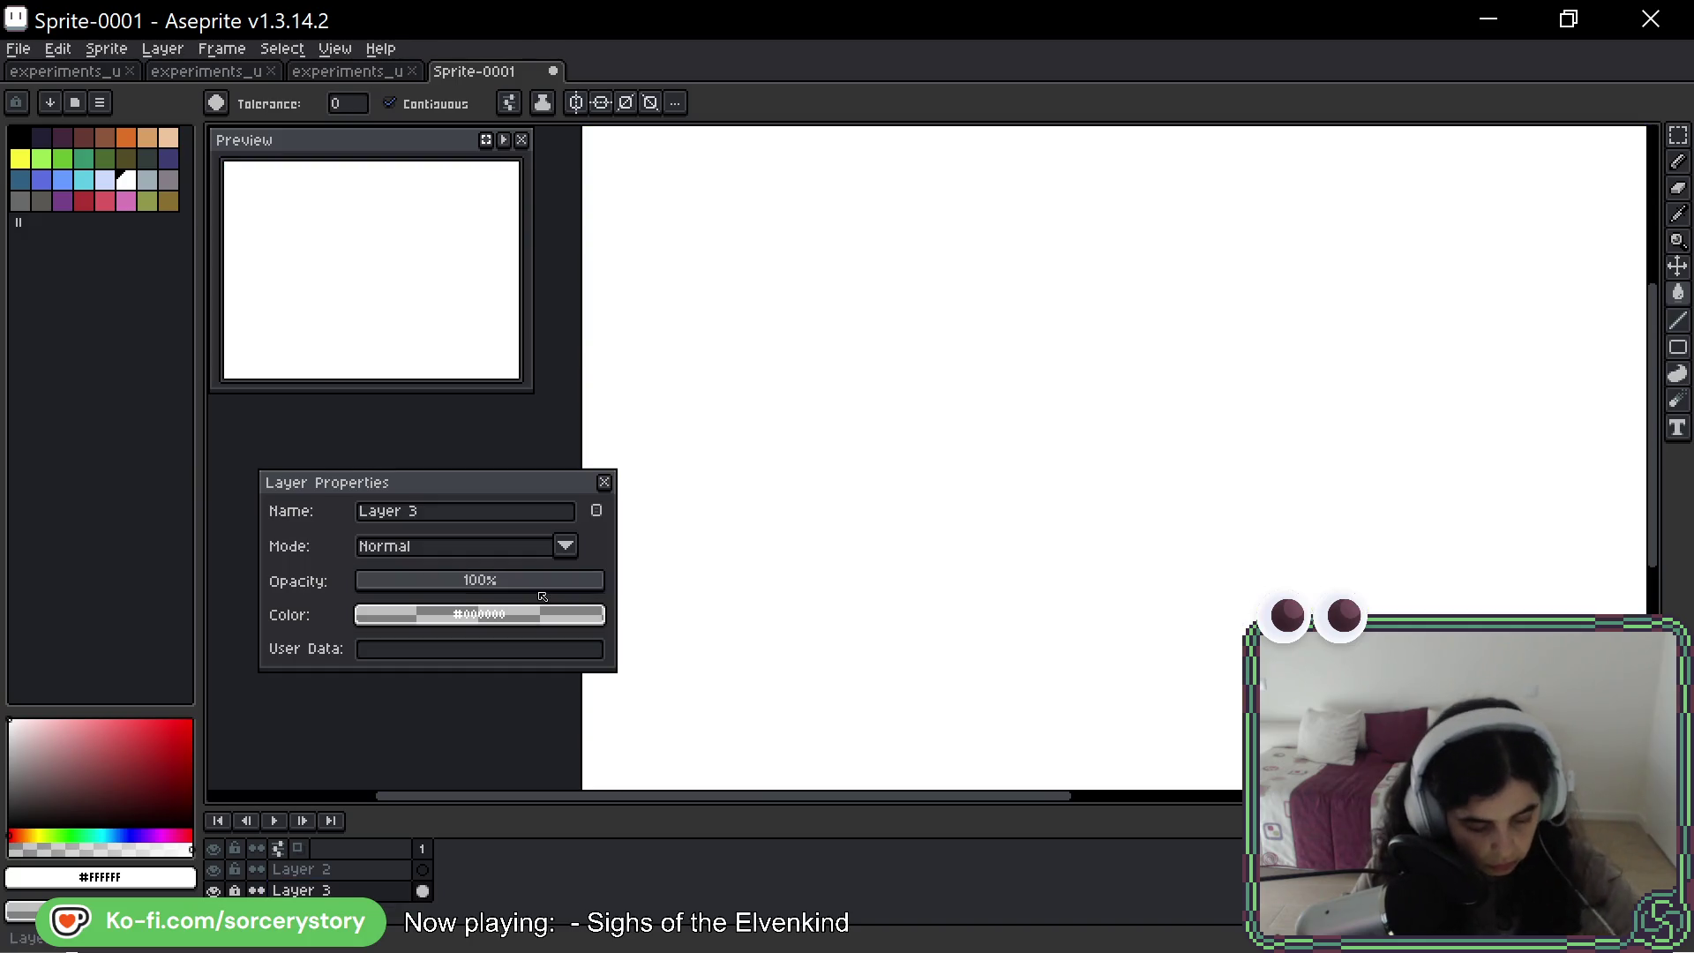
left_click(503, 581)
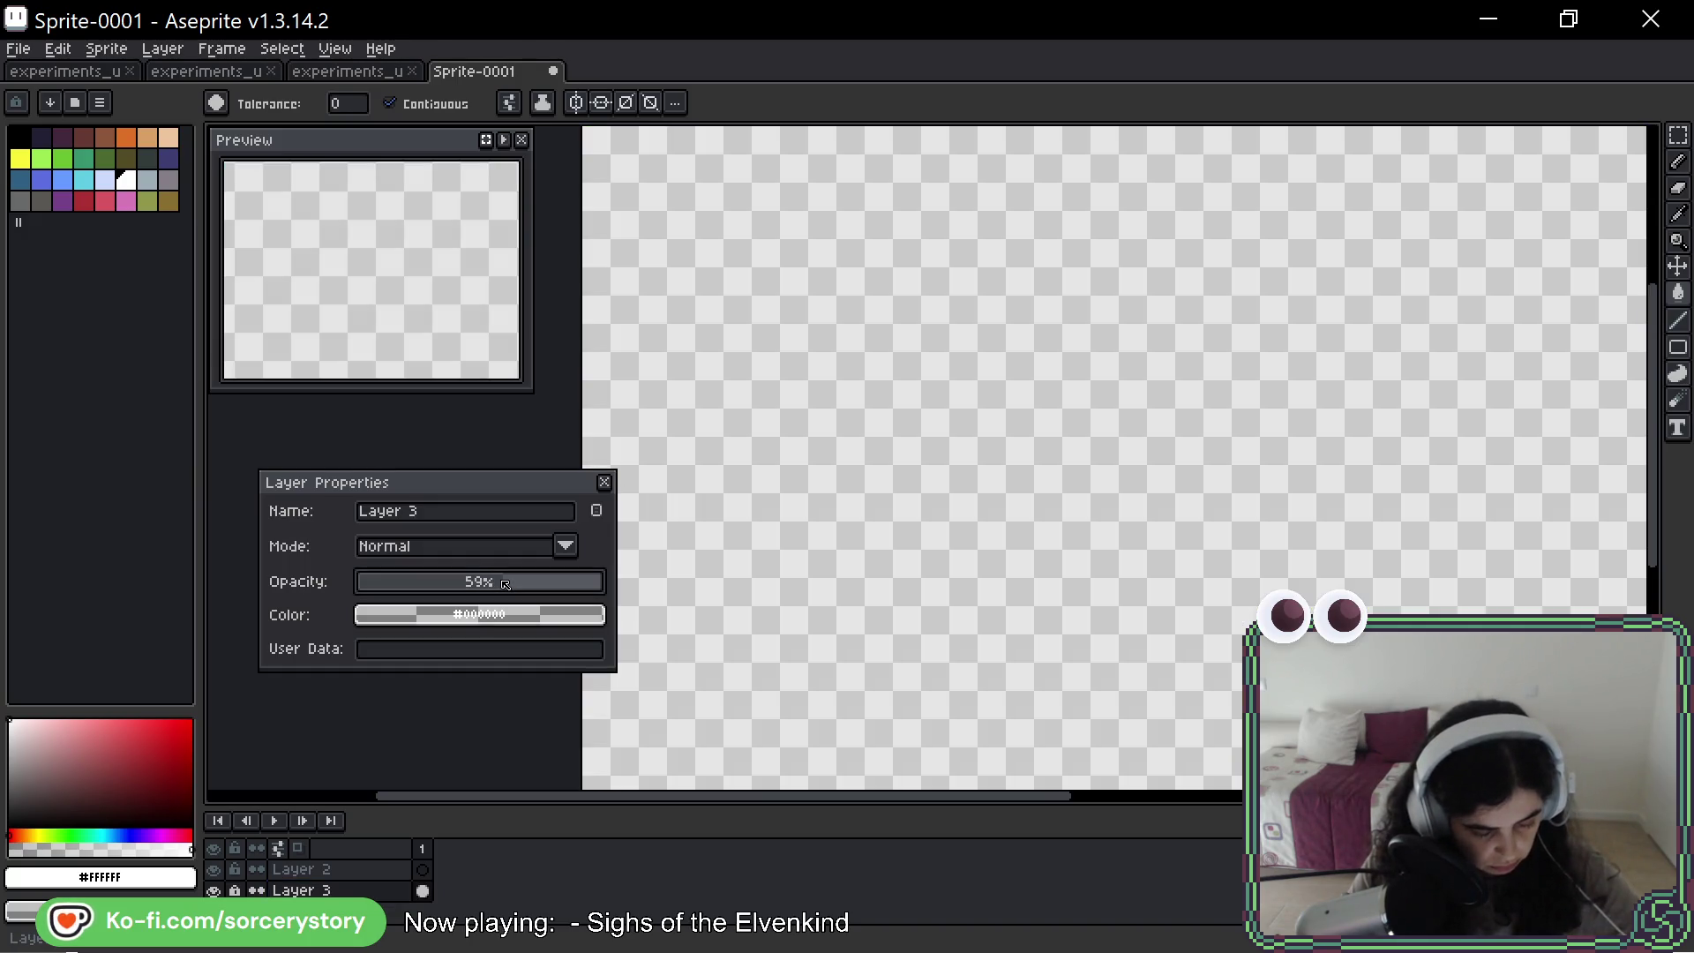
left_click(415, 582)
key("Return")
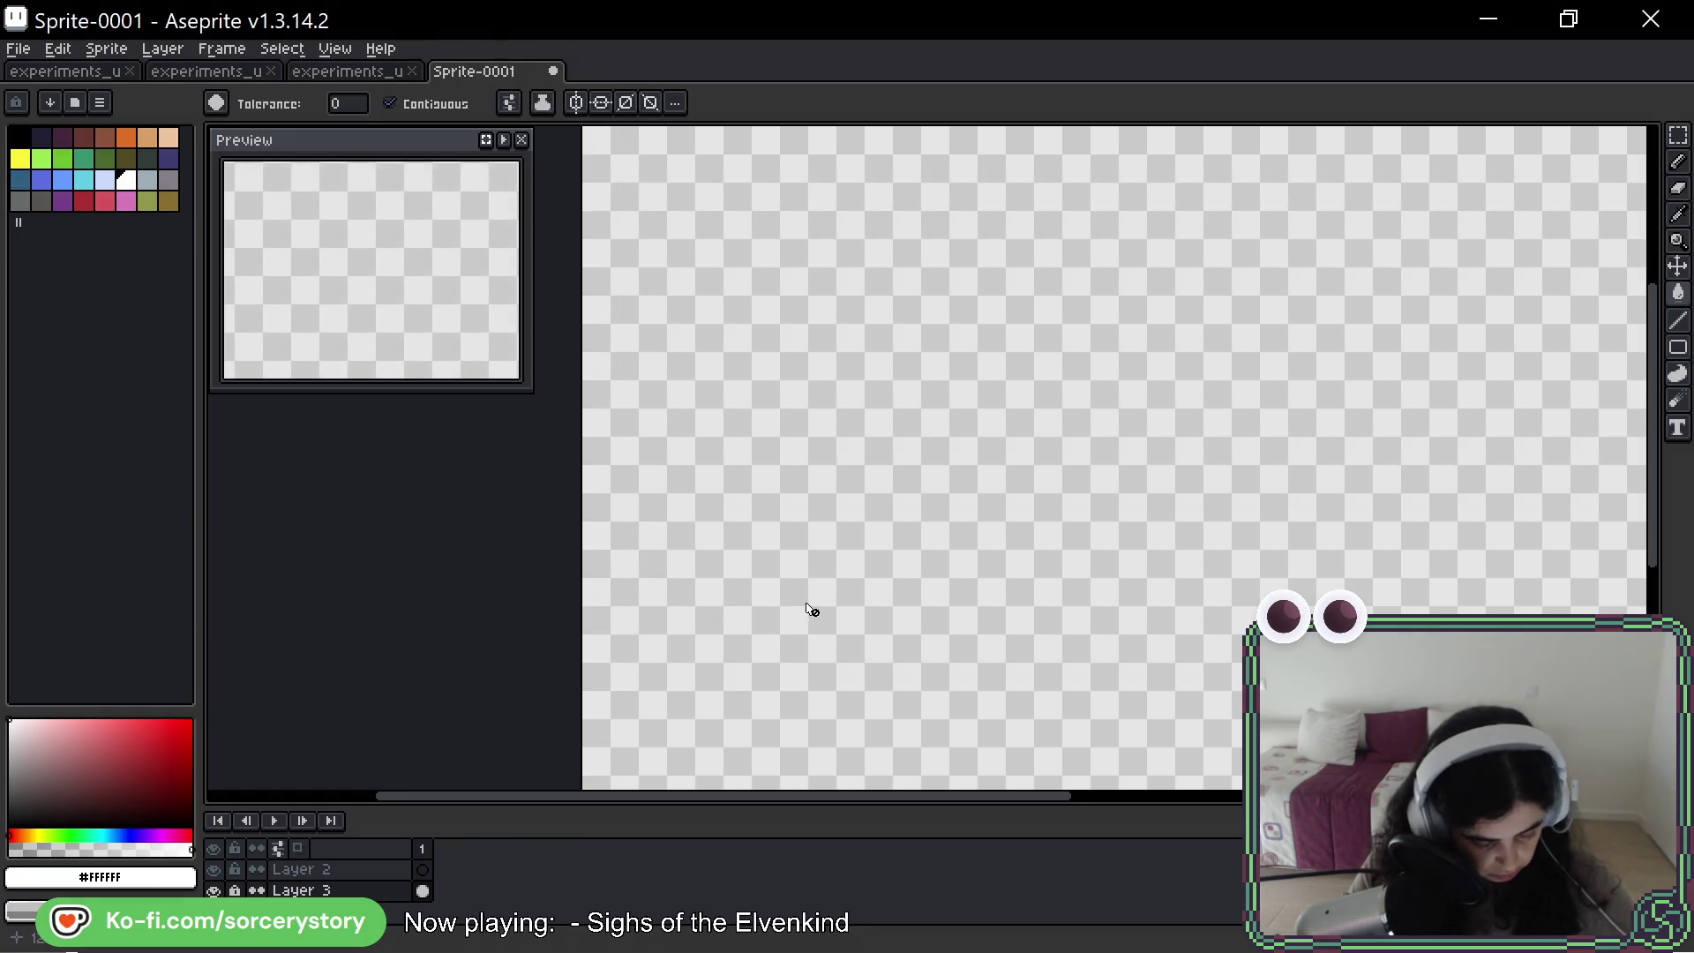
key("ctrl+z")
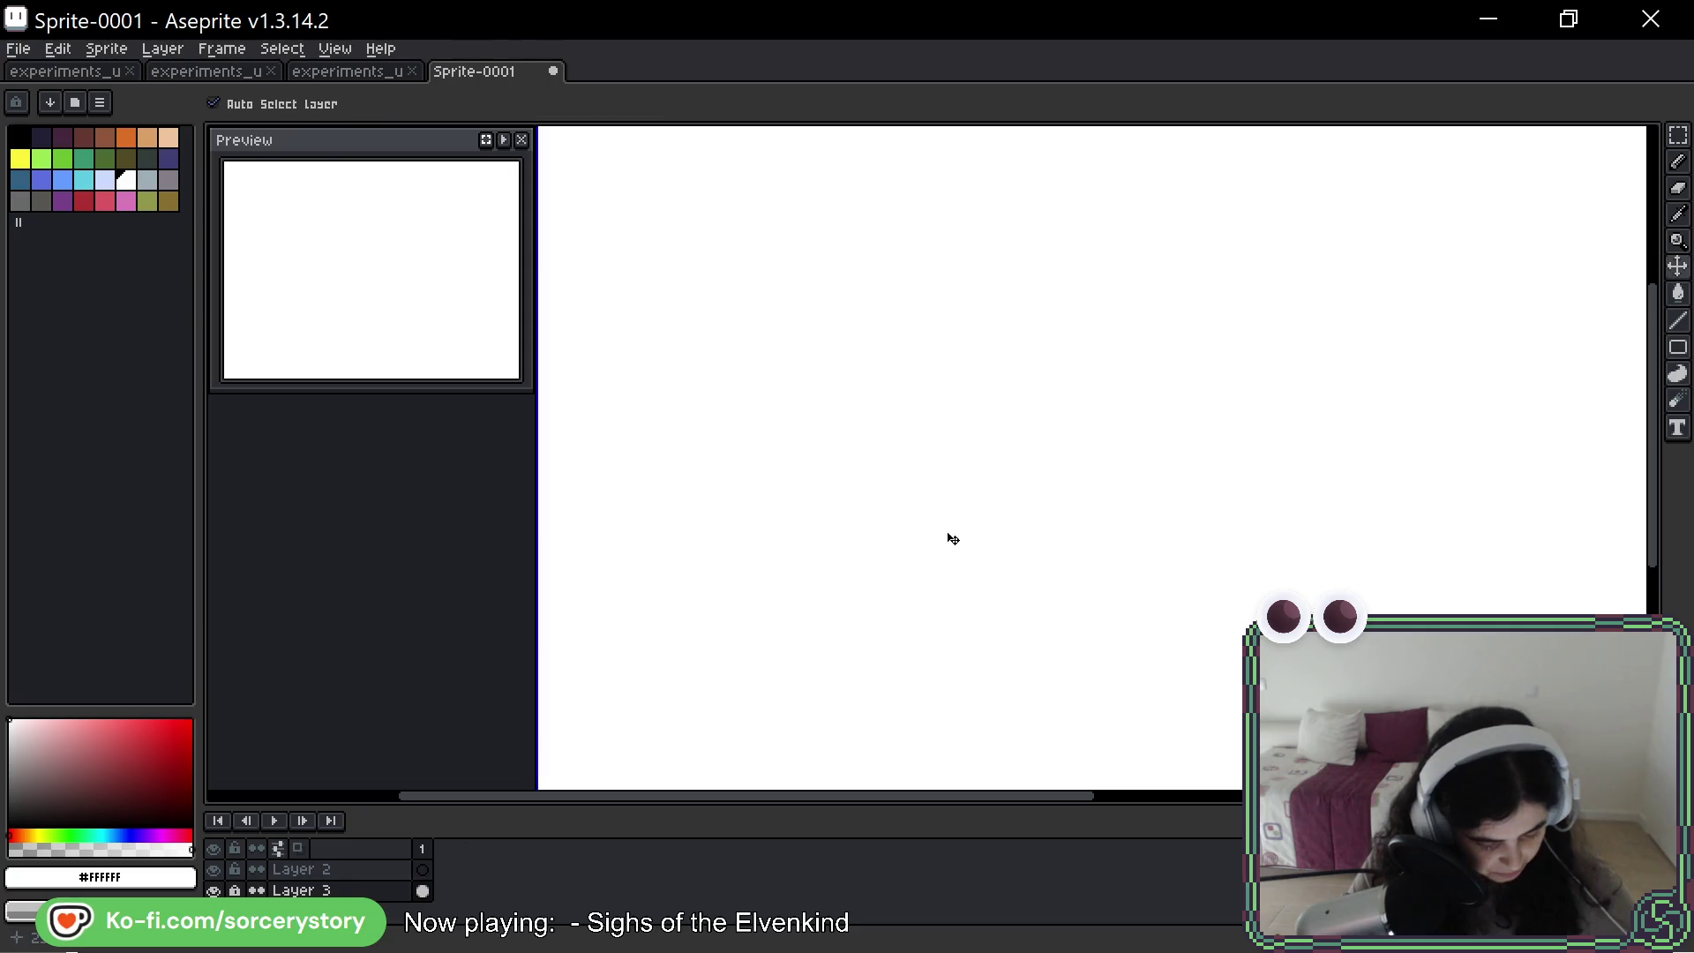
key("ctrl+z")
- Confirm Layer 1's 75% opacity and select Layer 2 for drawing
key("g")
double_click(300, 891)
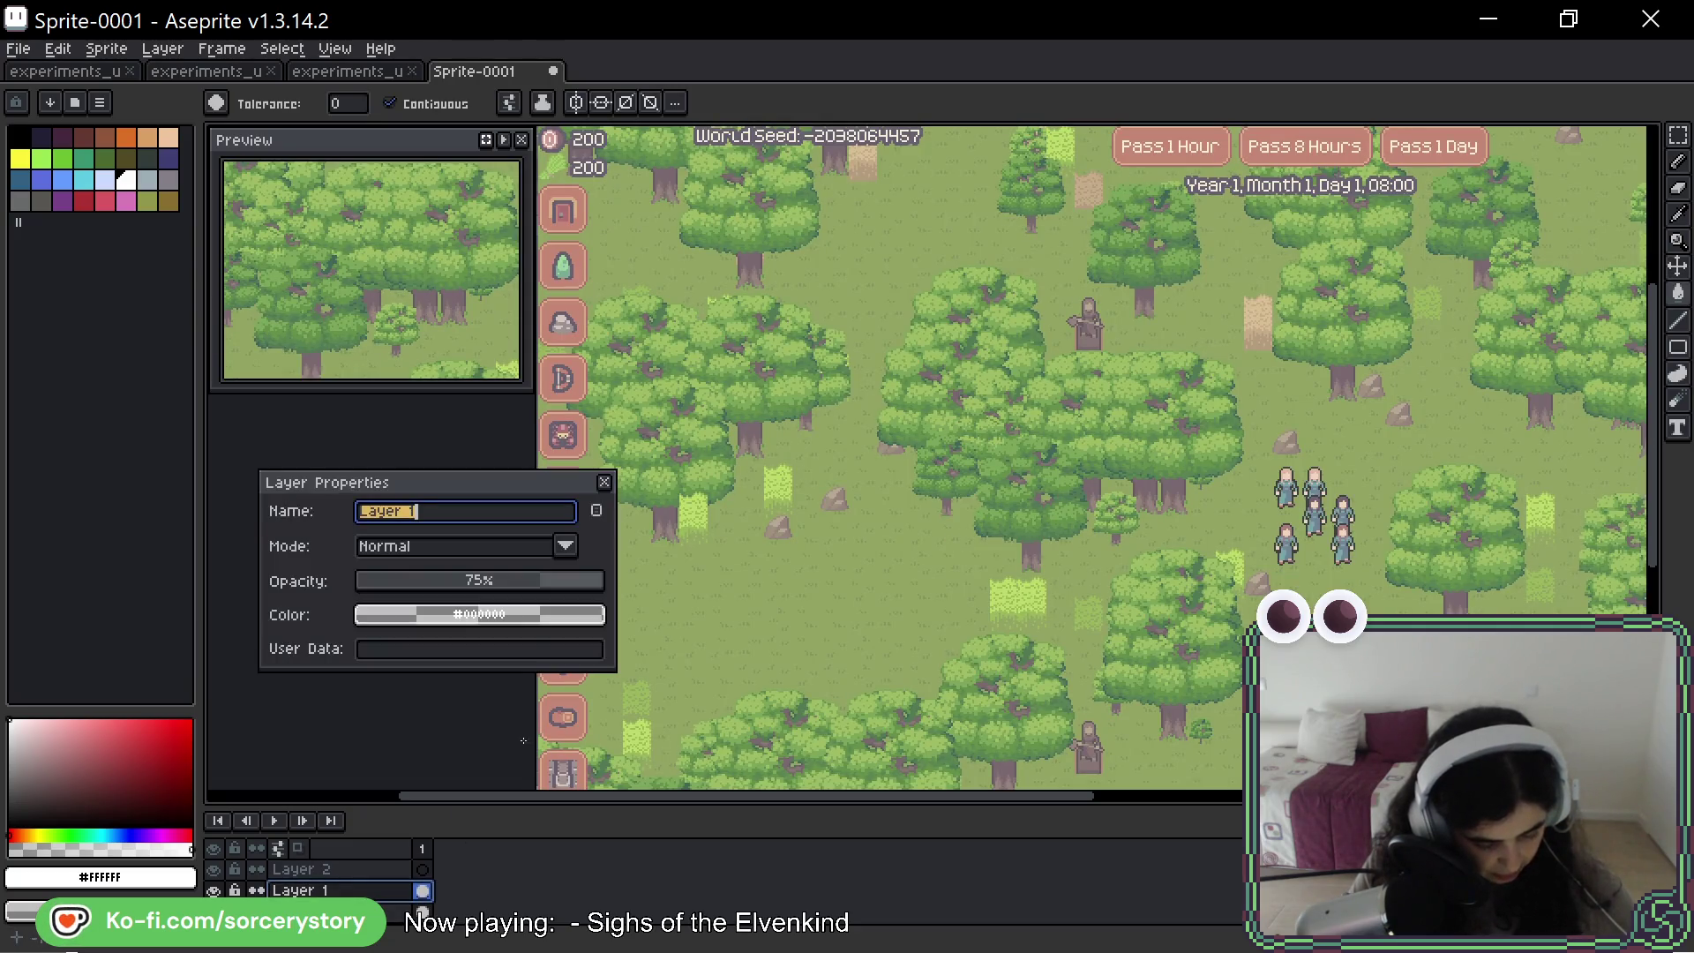
key("Return")
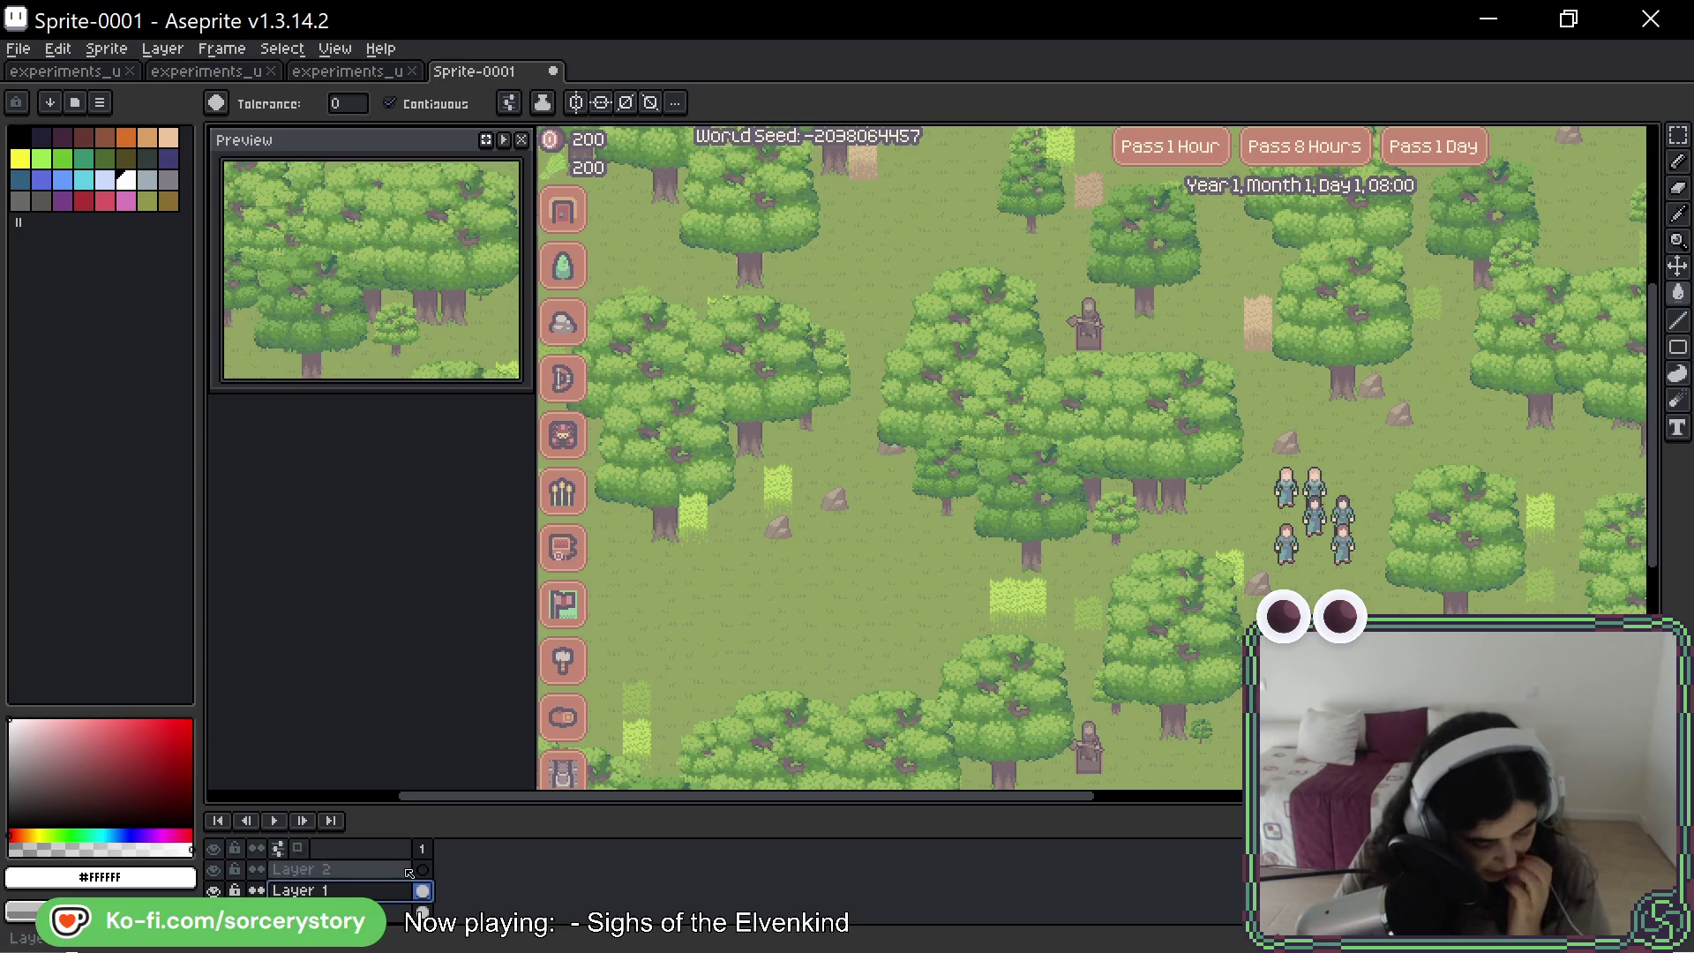
left_click(300, 869)
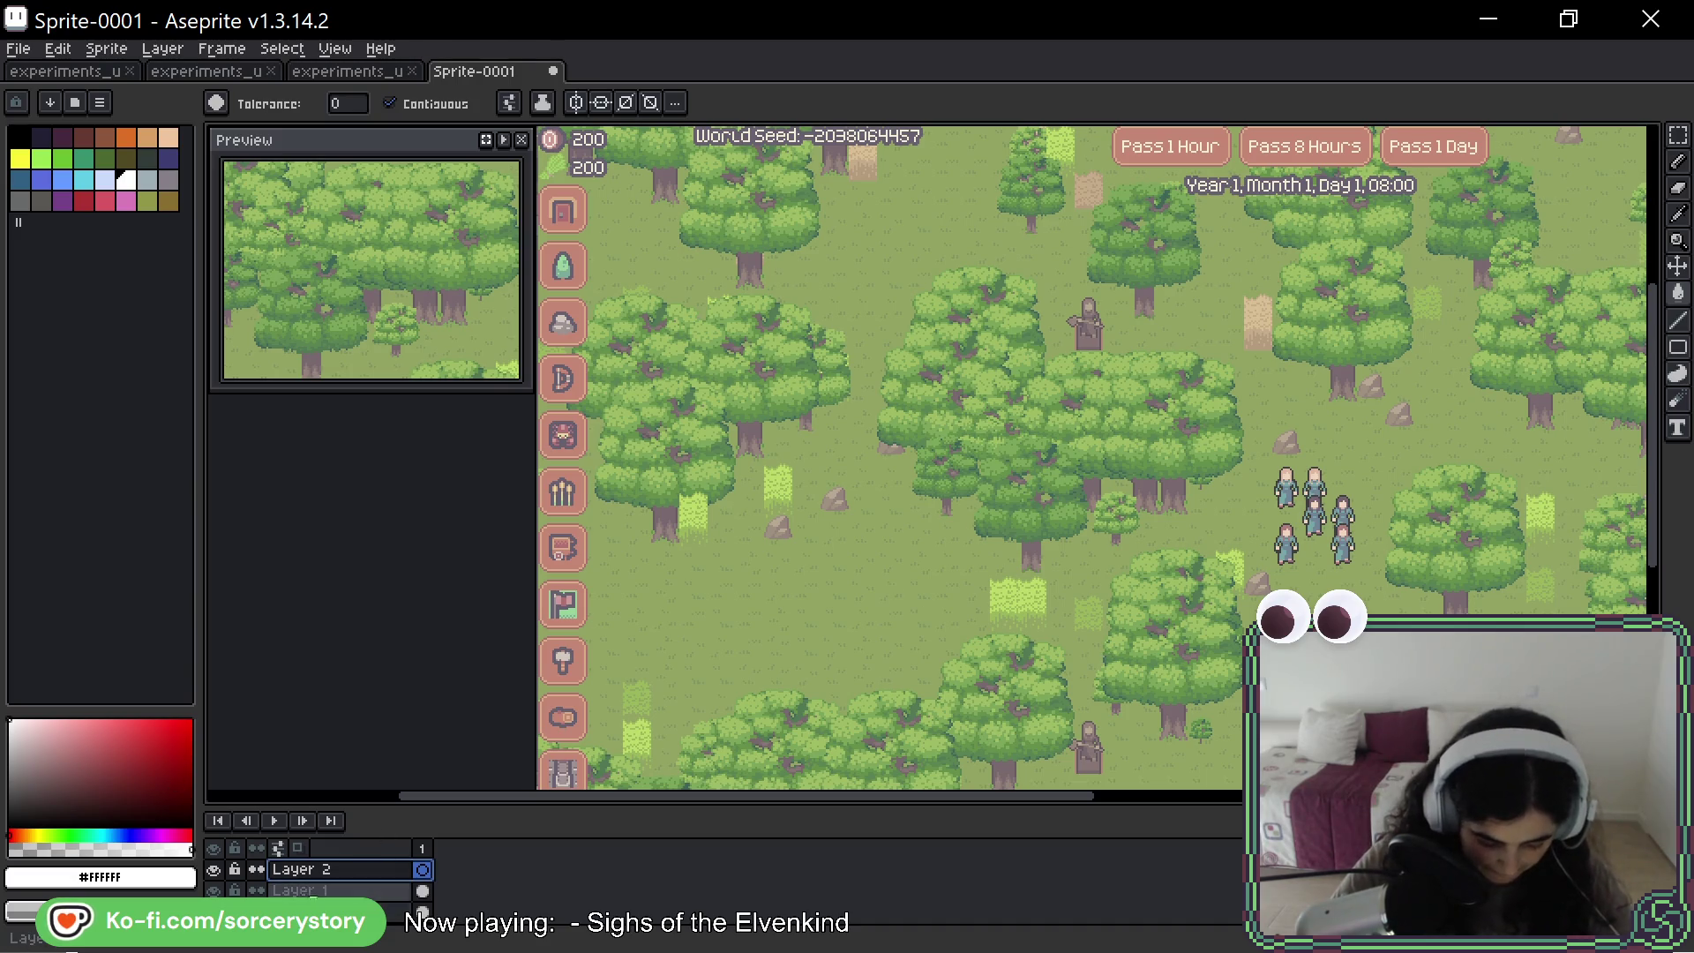
- Pan right to show the Population List, Party Menu, Combat and Leave buttons
mouse_move(1263, 426)
left_mouse_down()
mouse_move(1163, 362)
mouse_move(1295, 414)
left_mouse_up()
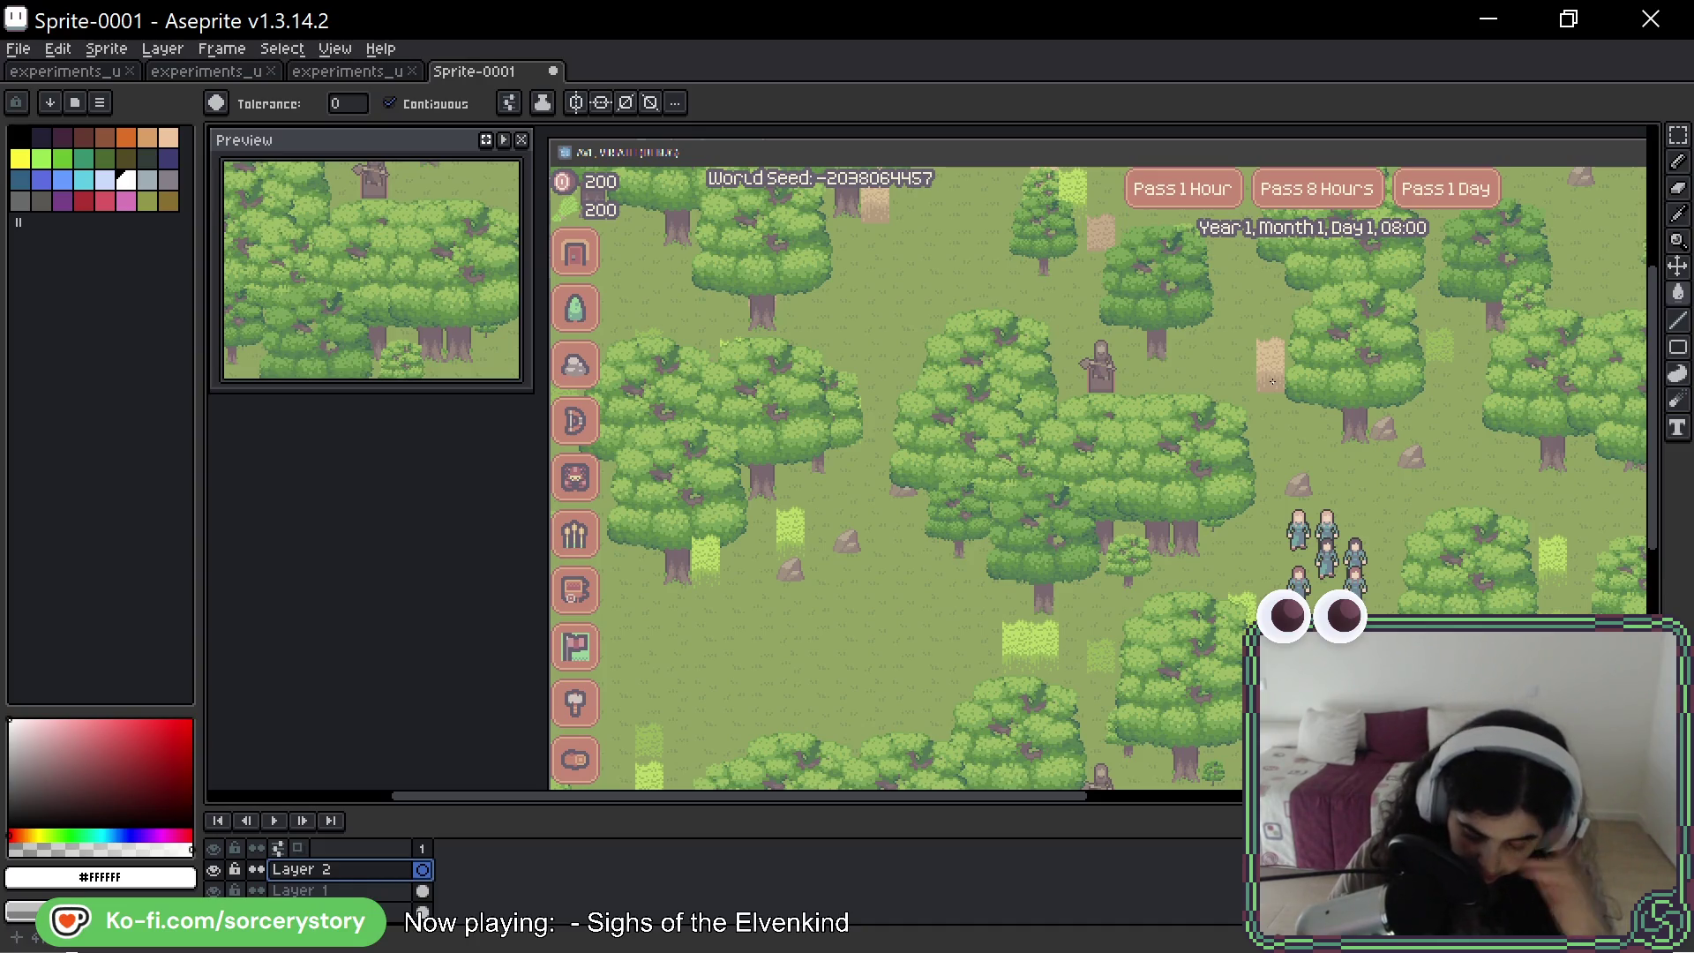
left_click_drag(1228, 271, 1091, 345)
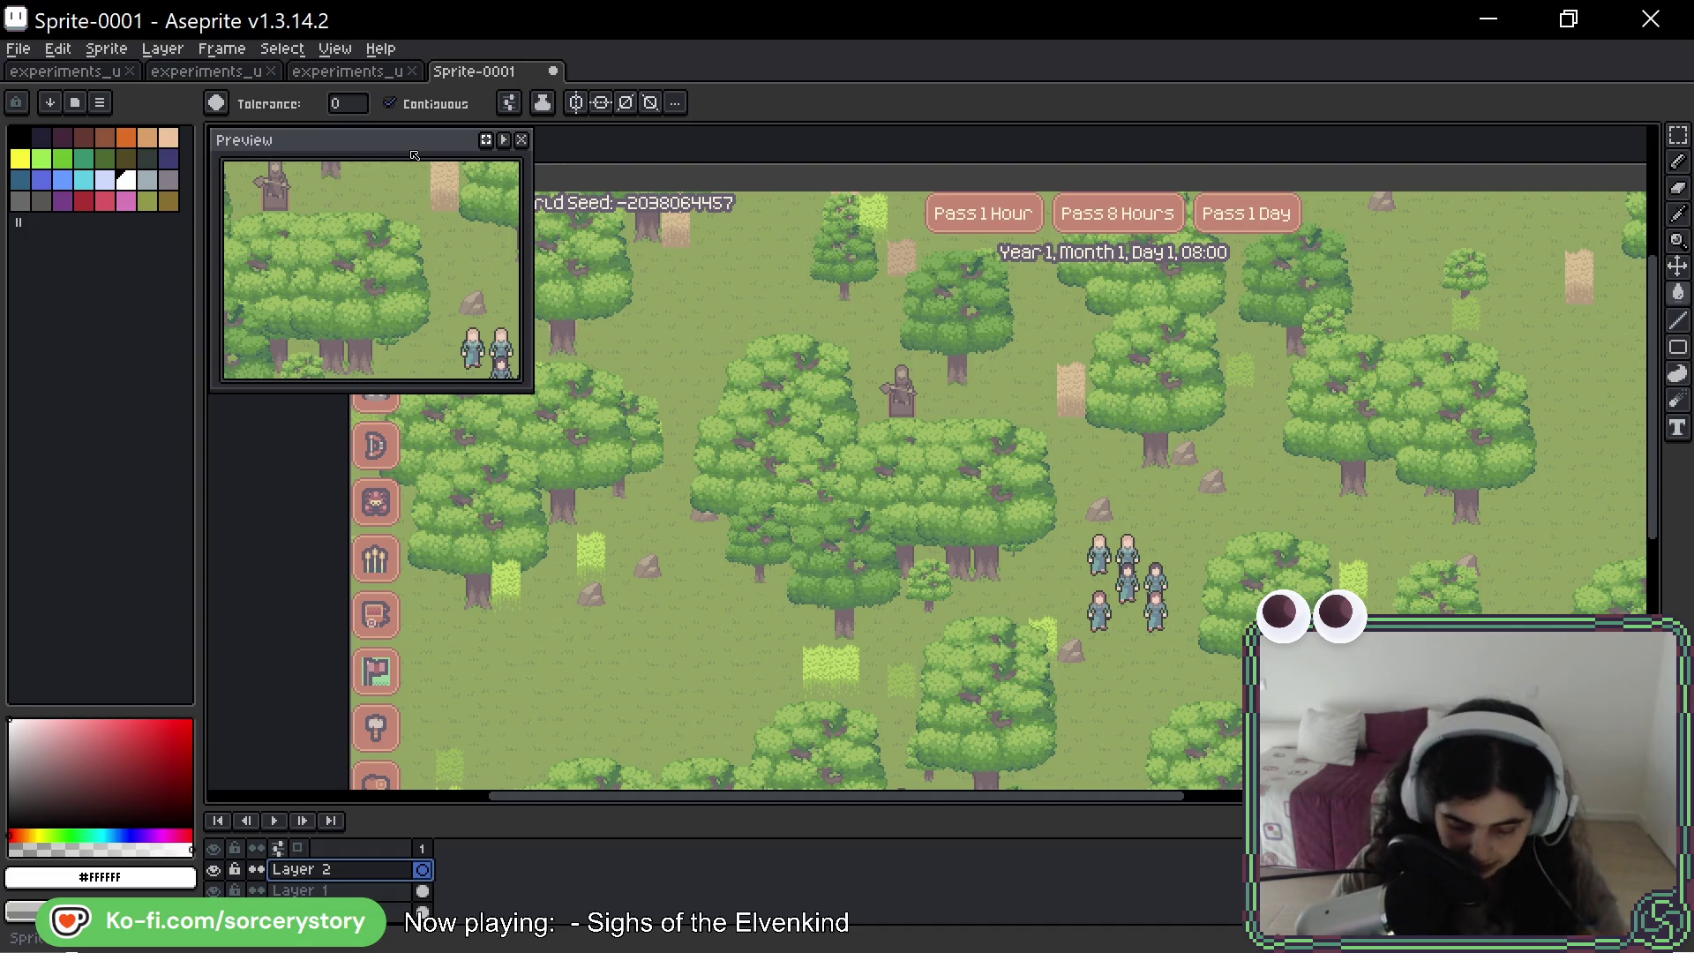
scroll(1226, 287, "right", 5)
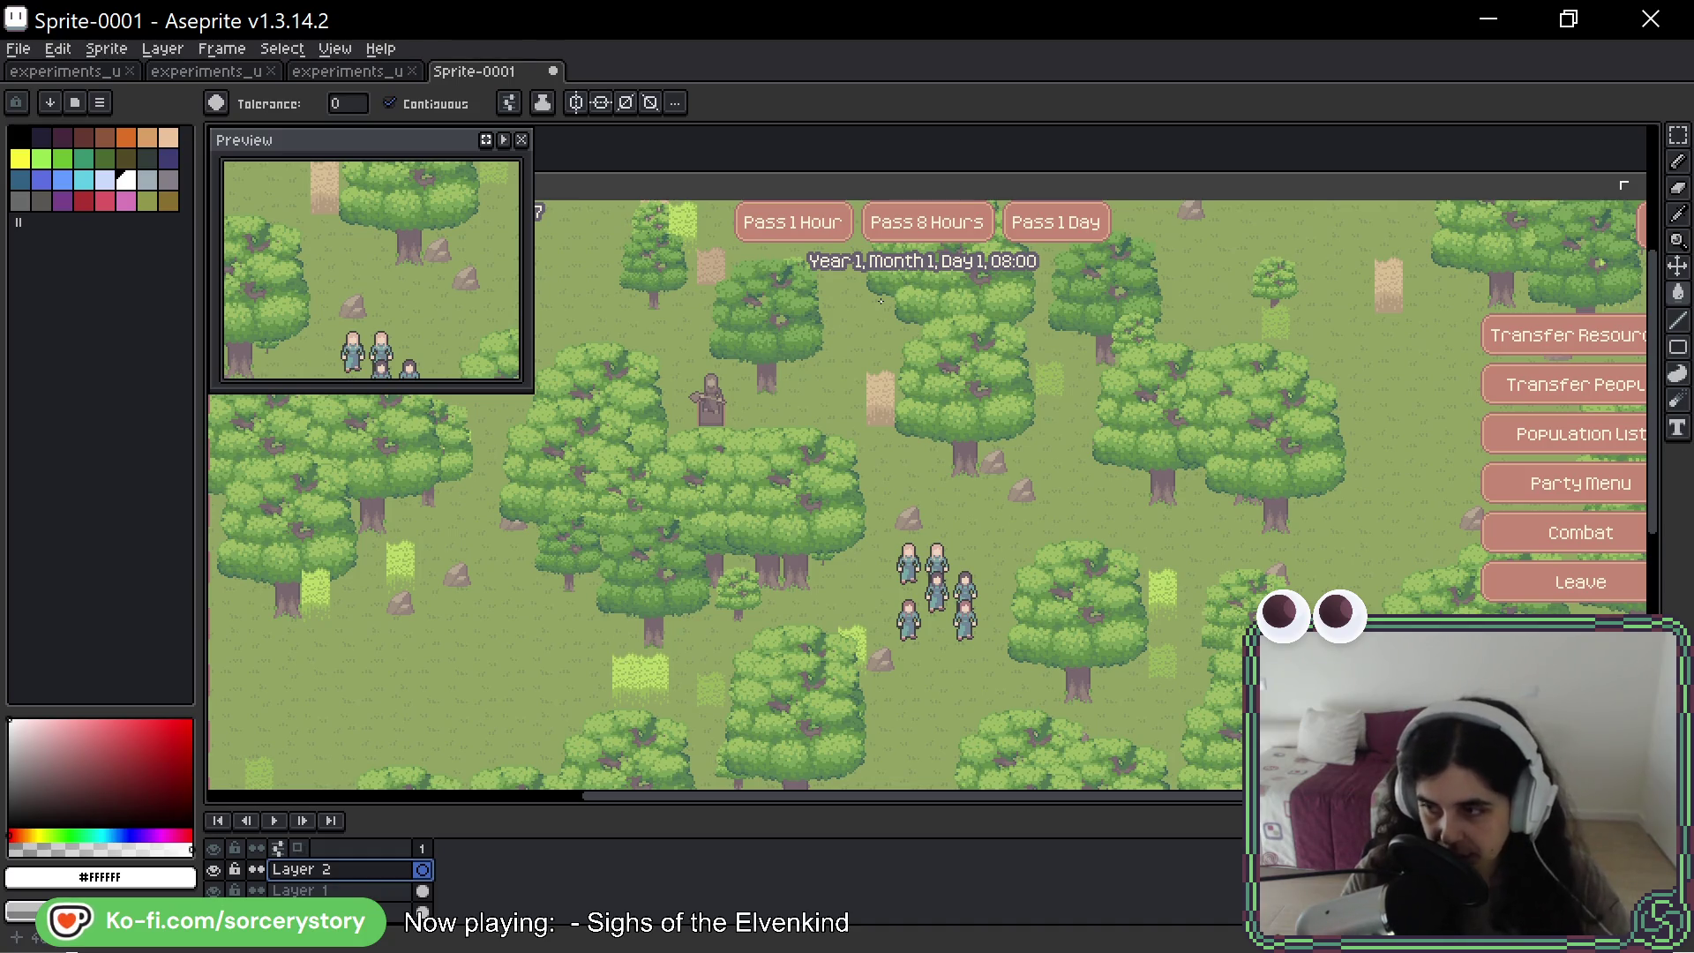
key("b")
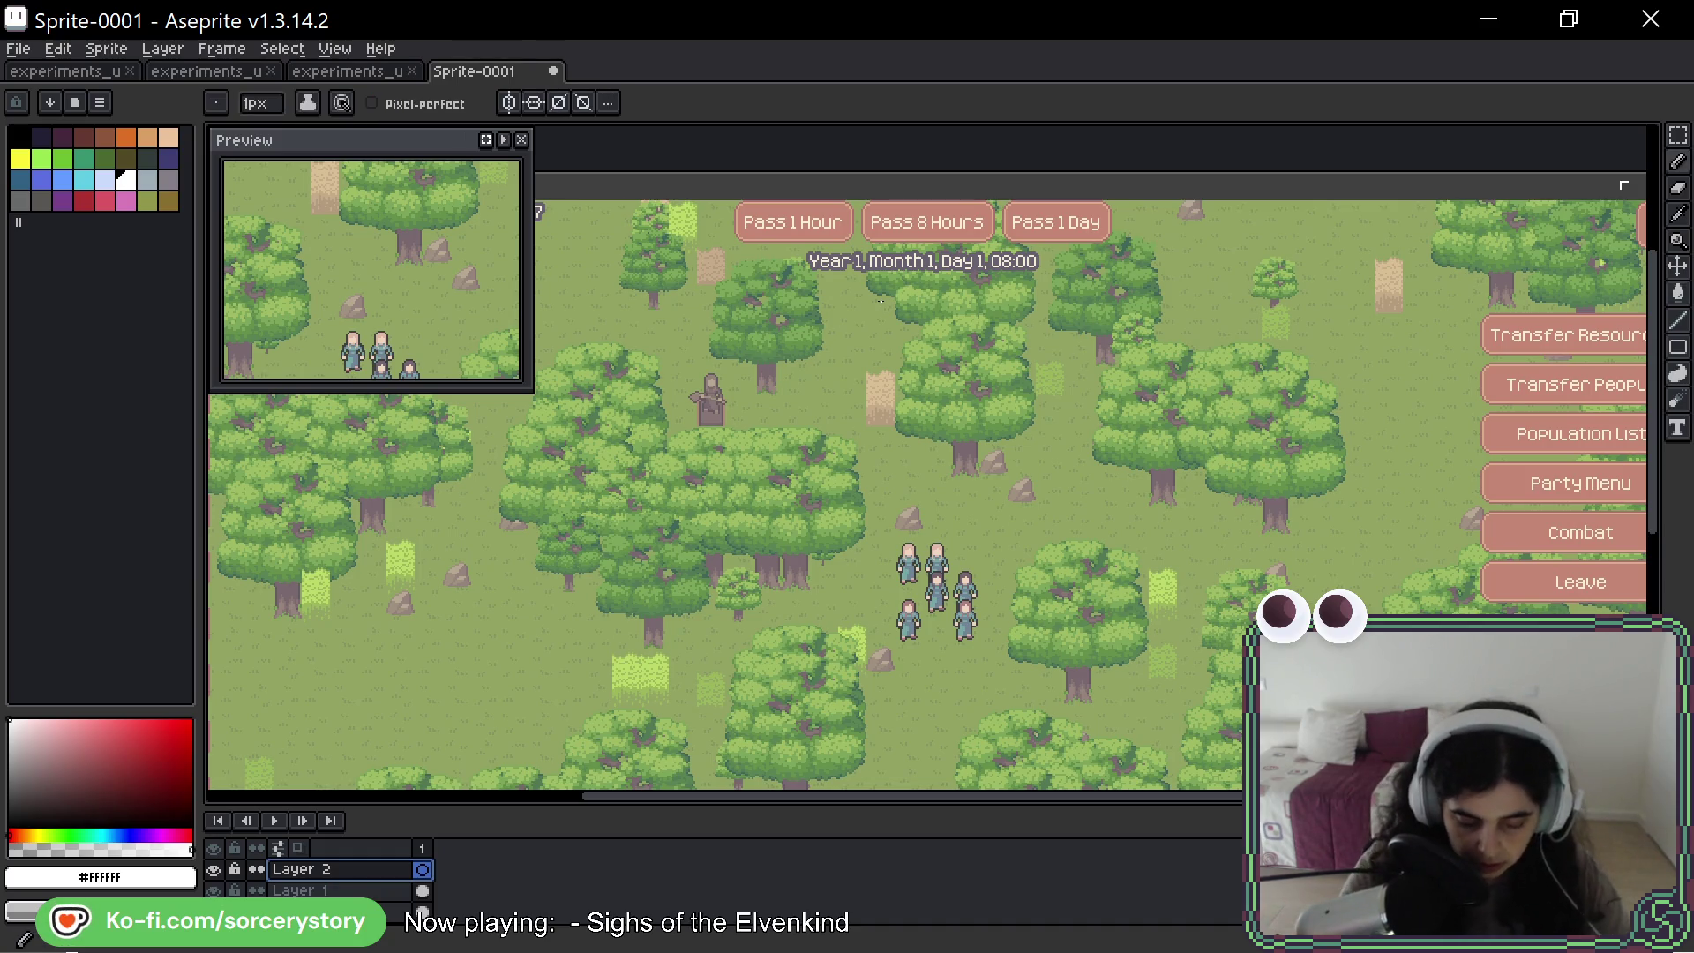
left_click(19, 137)
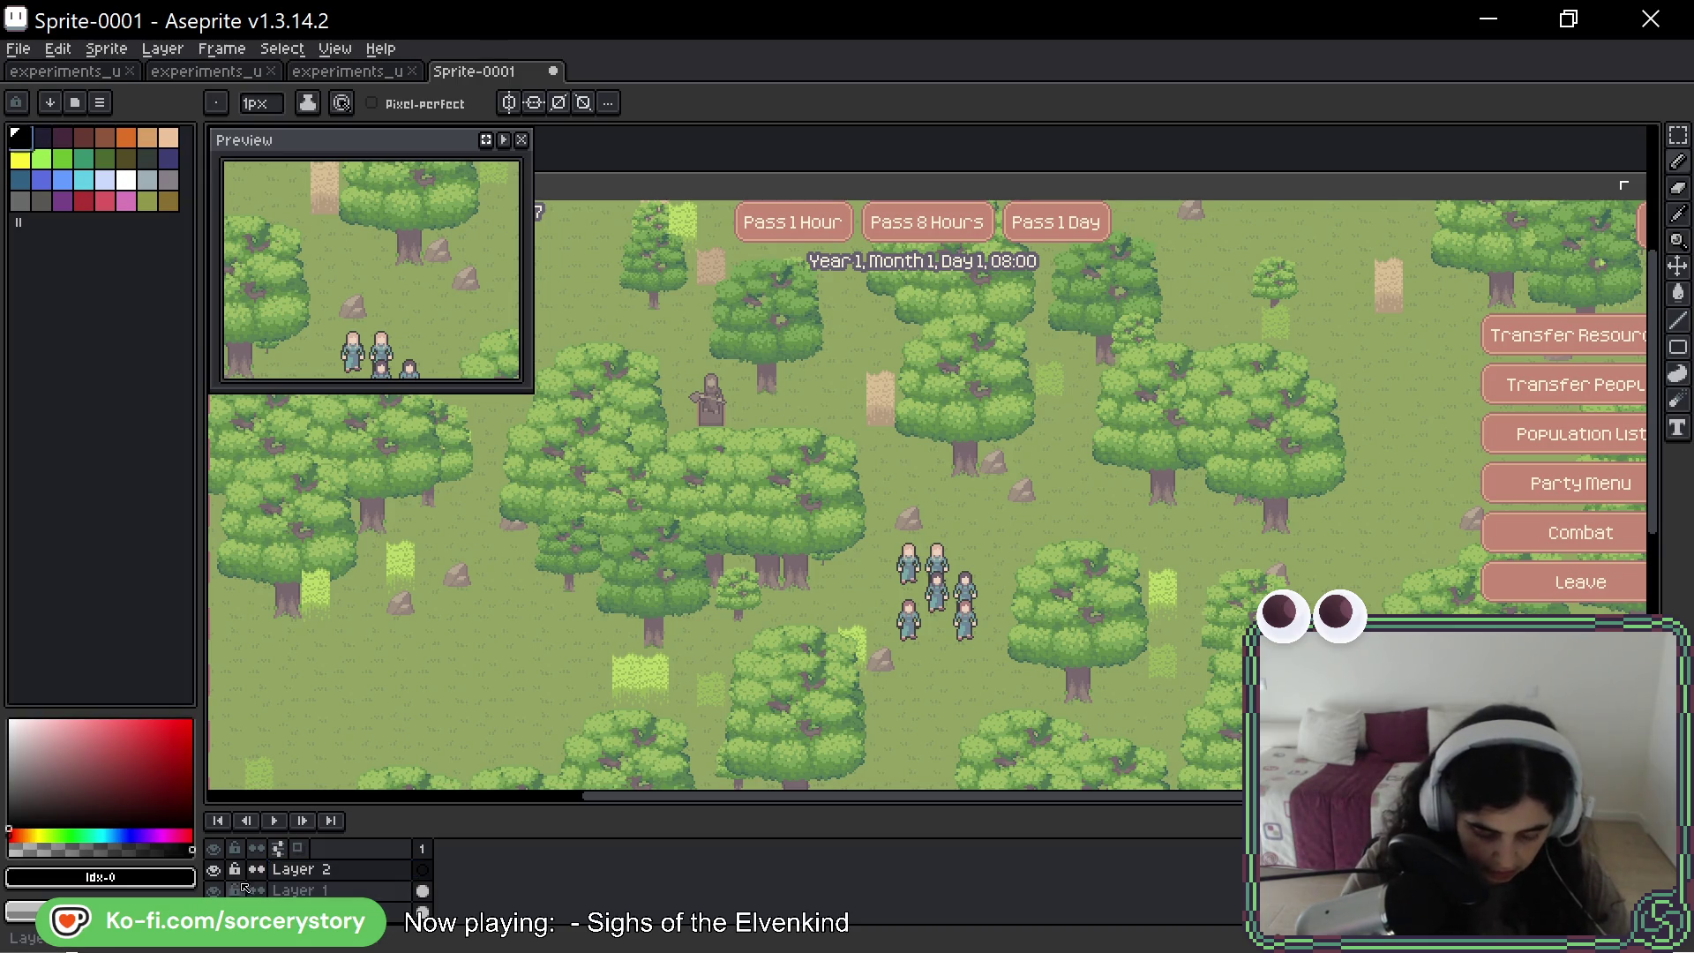
left_click_drag(844, 108, 830, 137)
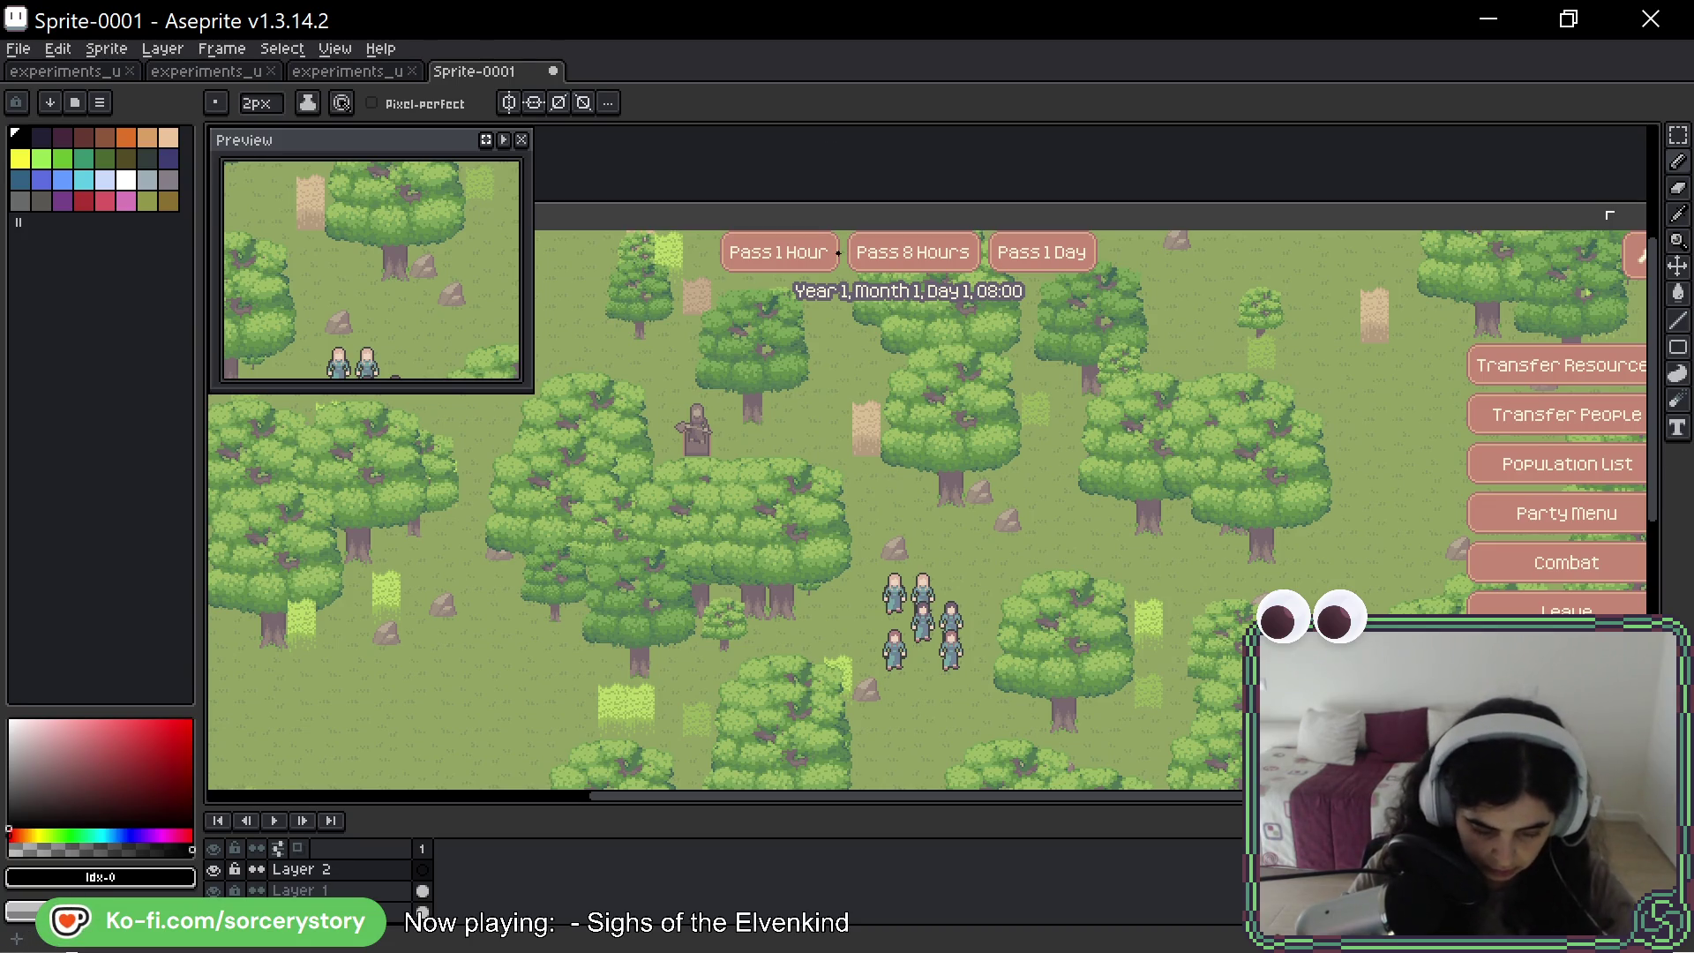
left_click_drag(807, 233, 918, 318)
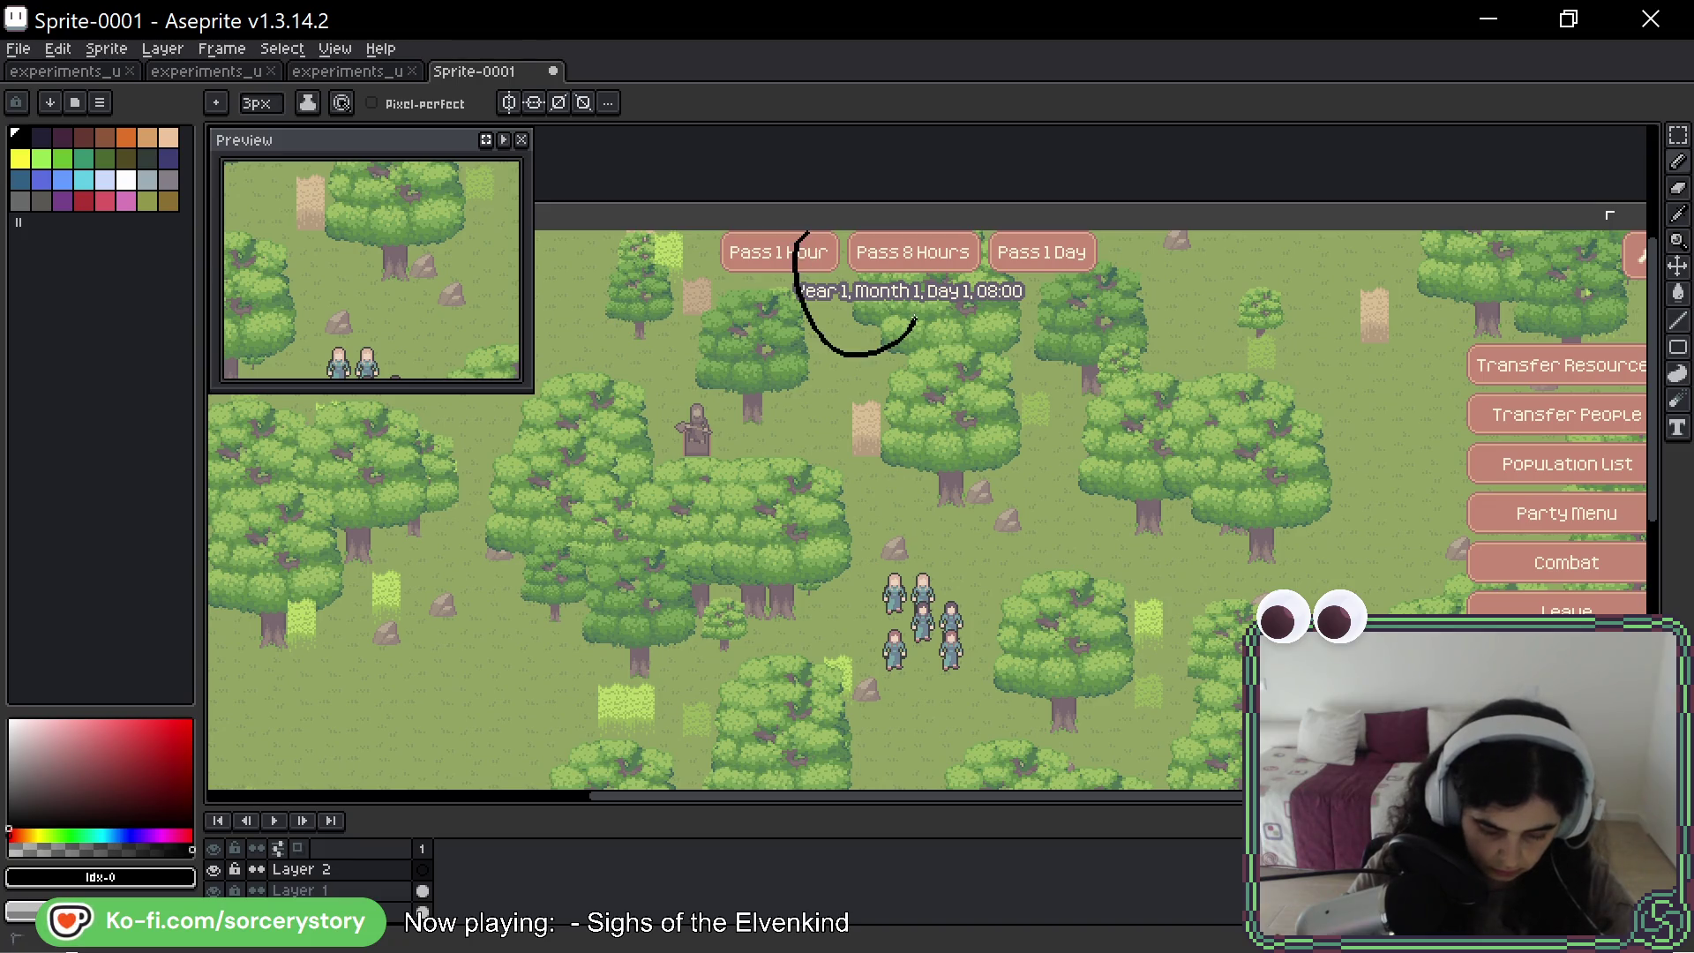
key("ctrl+z")
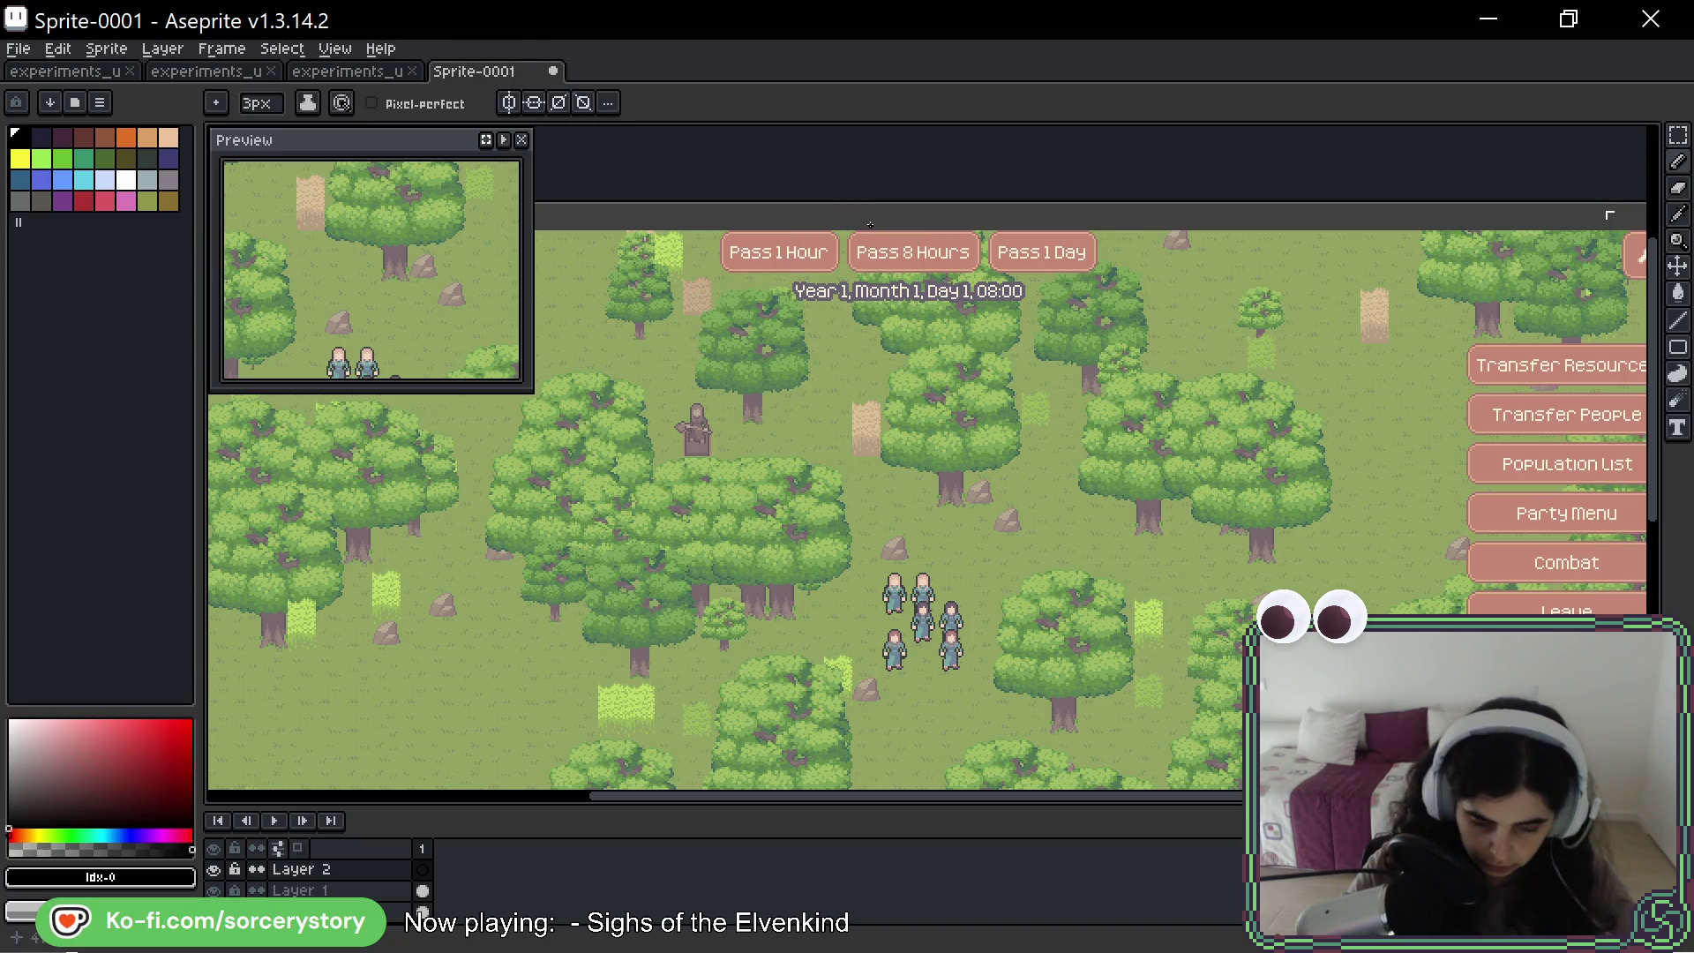
left_click_drag(780, 232, 894, 221)
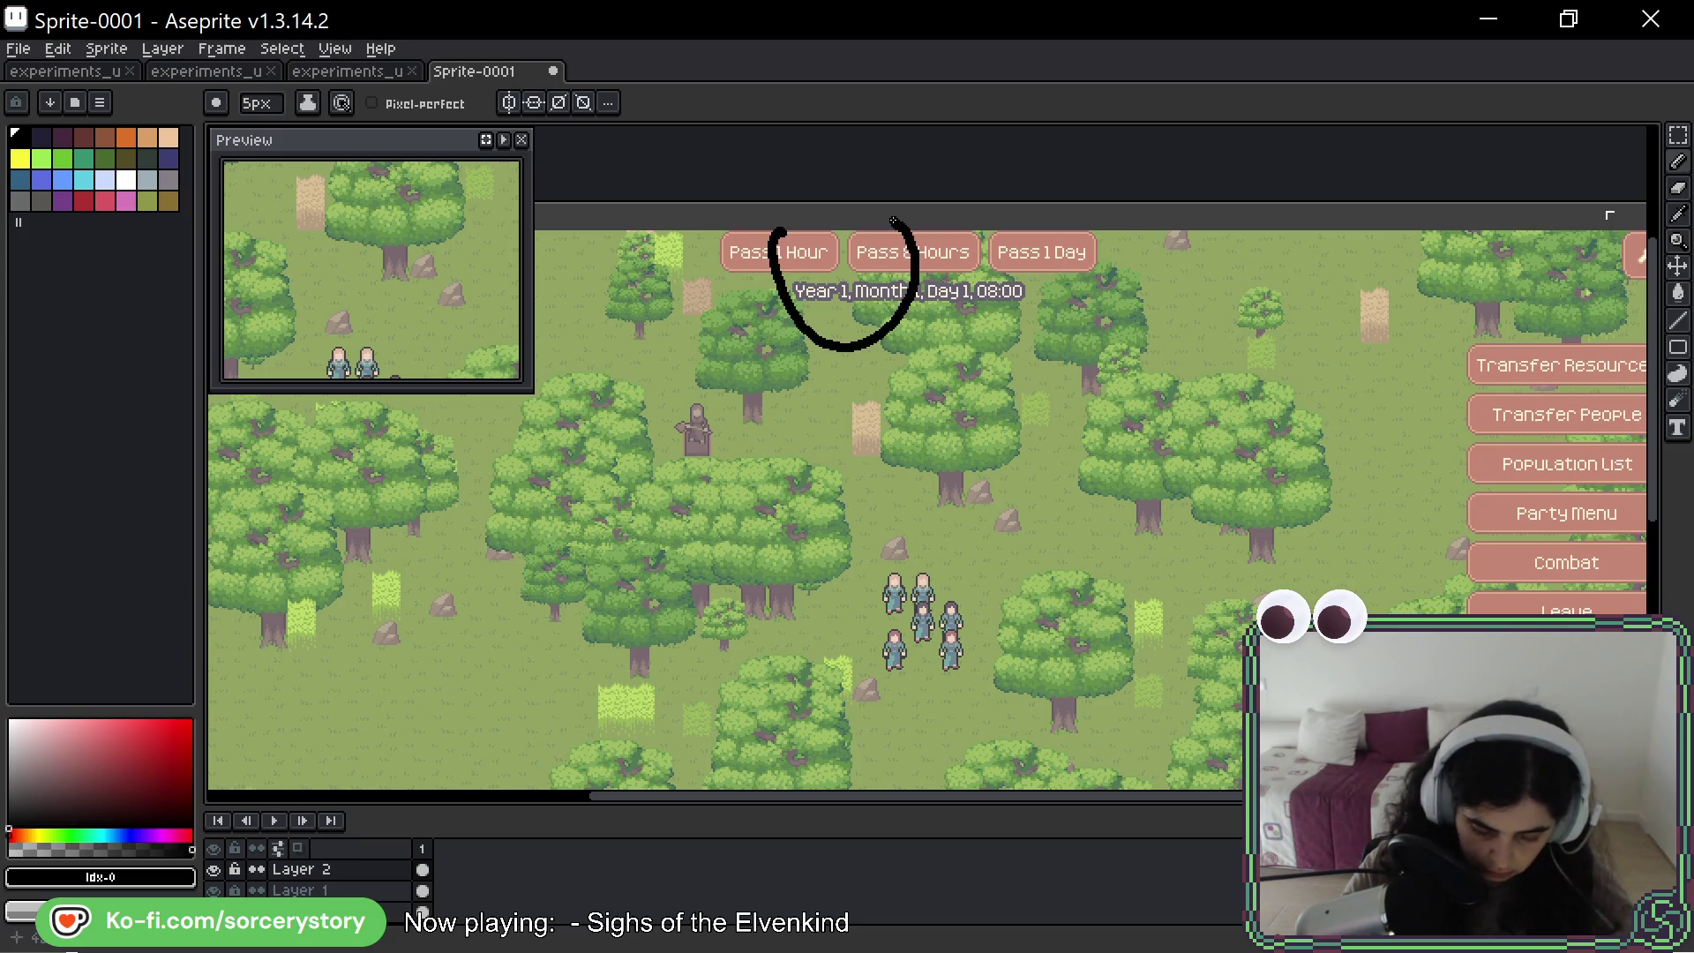
key("ctrl+z")
key("minus")
key("minus")
left_click_drag(774, 204, 888, 255)
mouse_move(878, 386)
left_mouse_down()
mouse_move(909, 476)
mouse_move(1211, 561)
left_mouse_up()
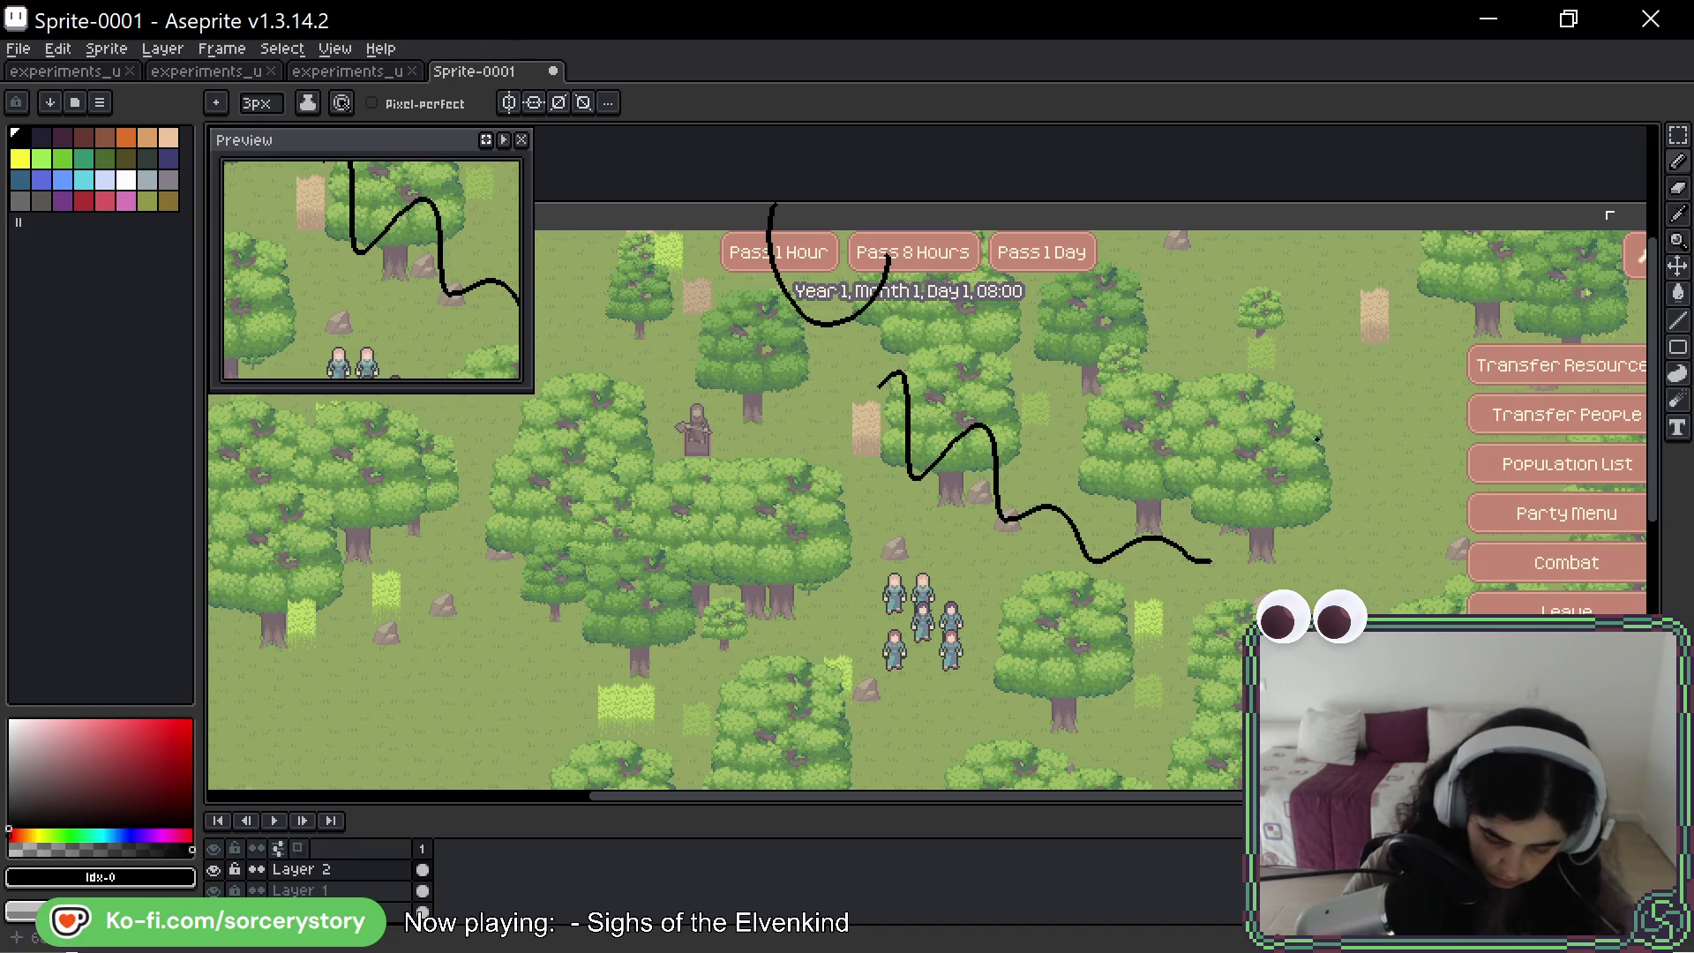
key("ctrl+z")
key("ctrl+z")
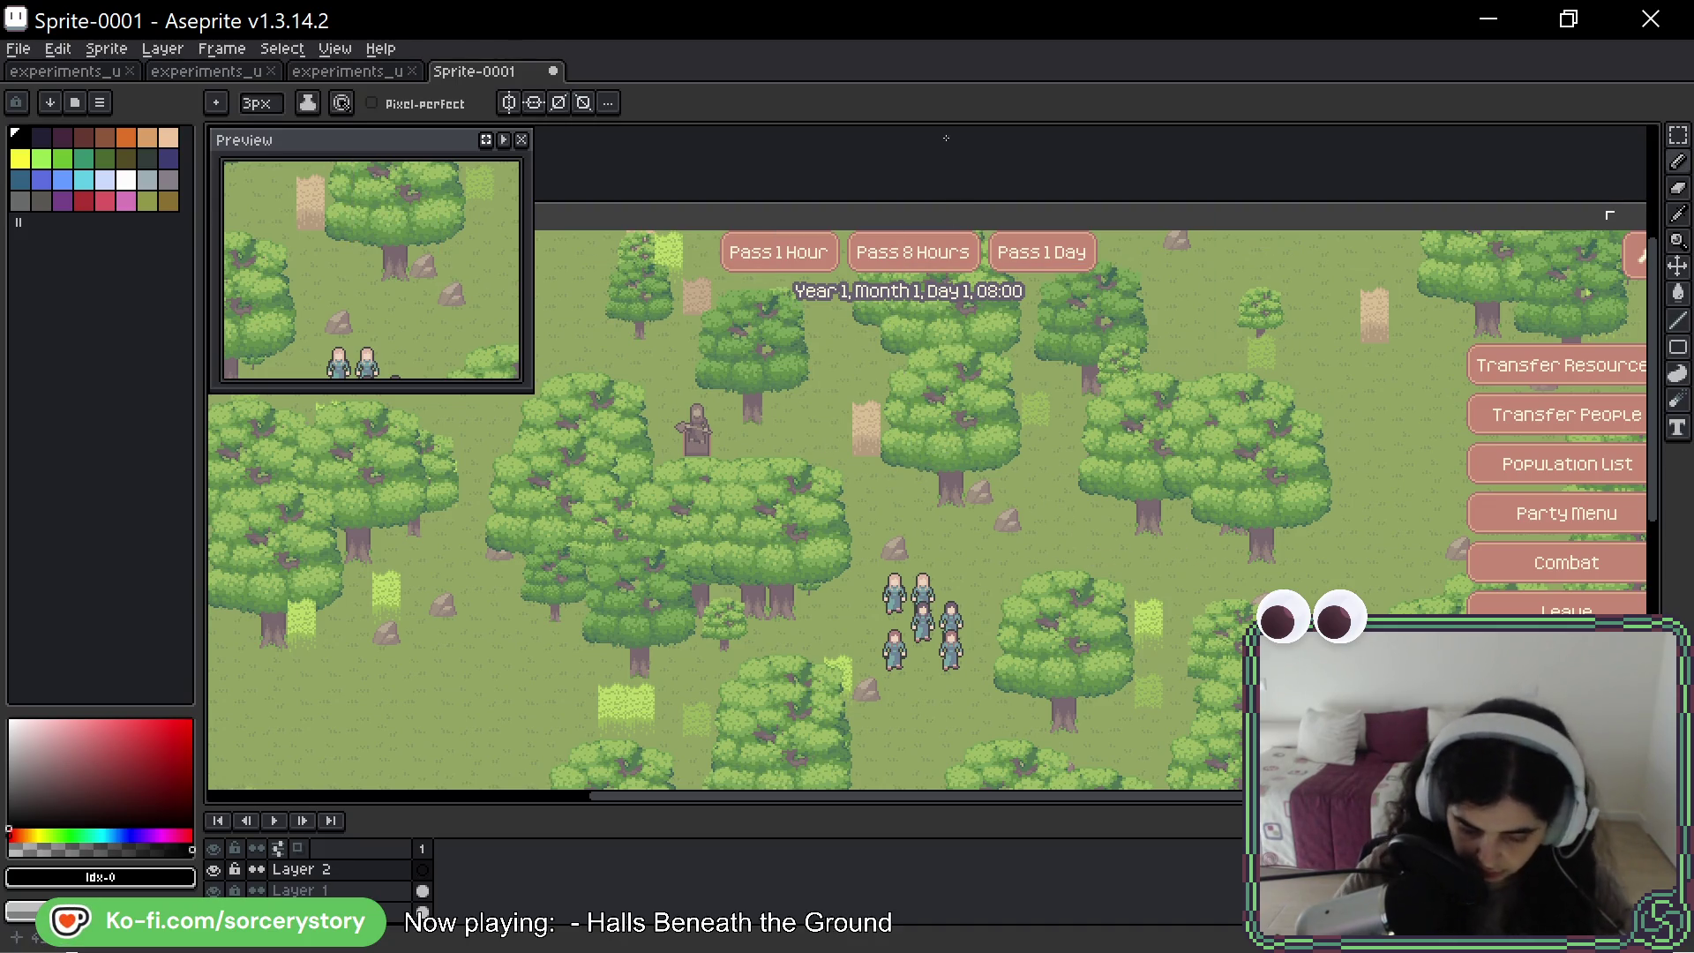
key("minus")
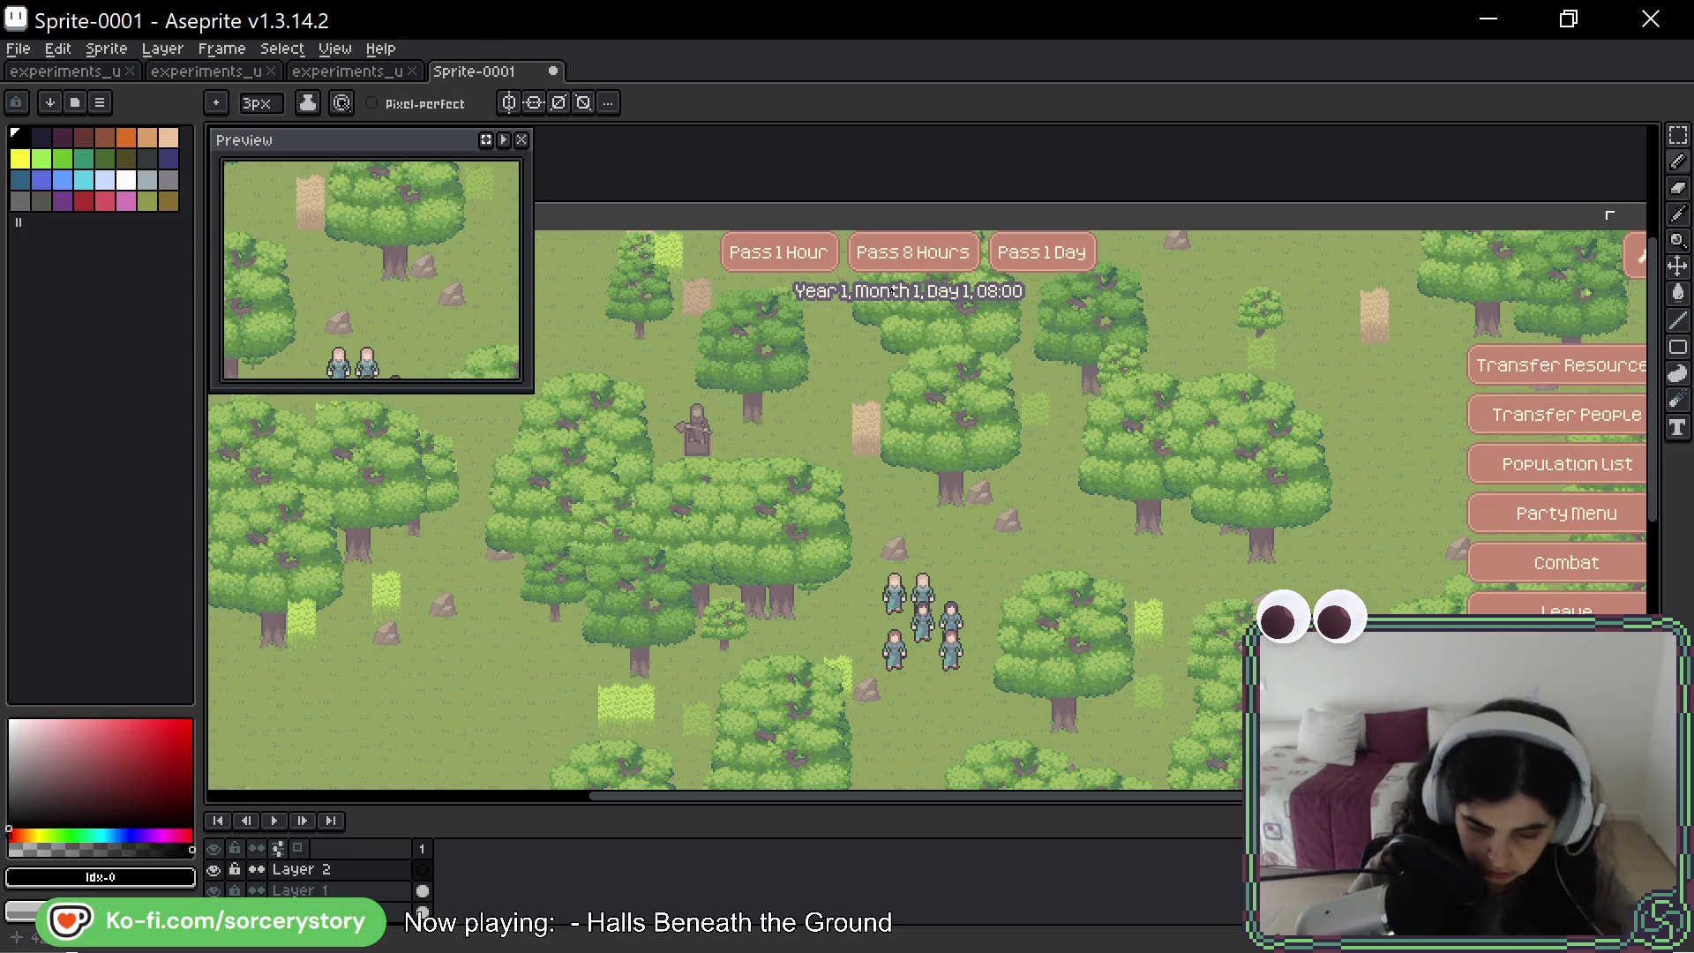
mouse_move(880, 302)
left_mouse_down()
mouse_move(944, 375)
mouse_move(1270, 426)
left_mouse_up()
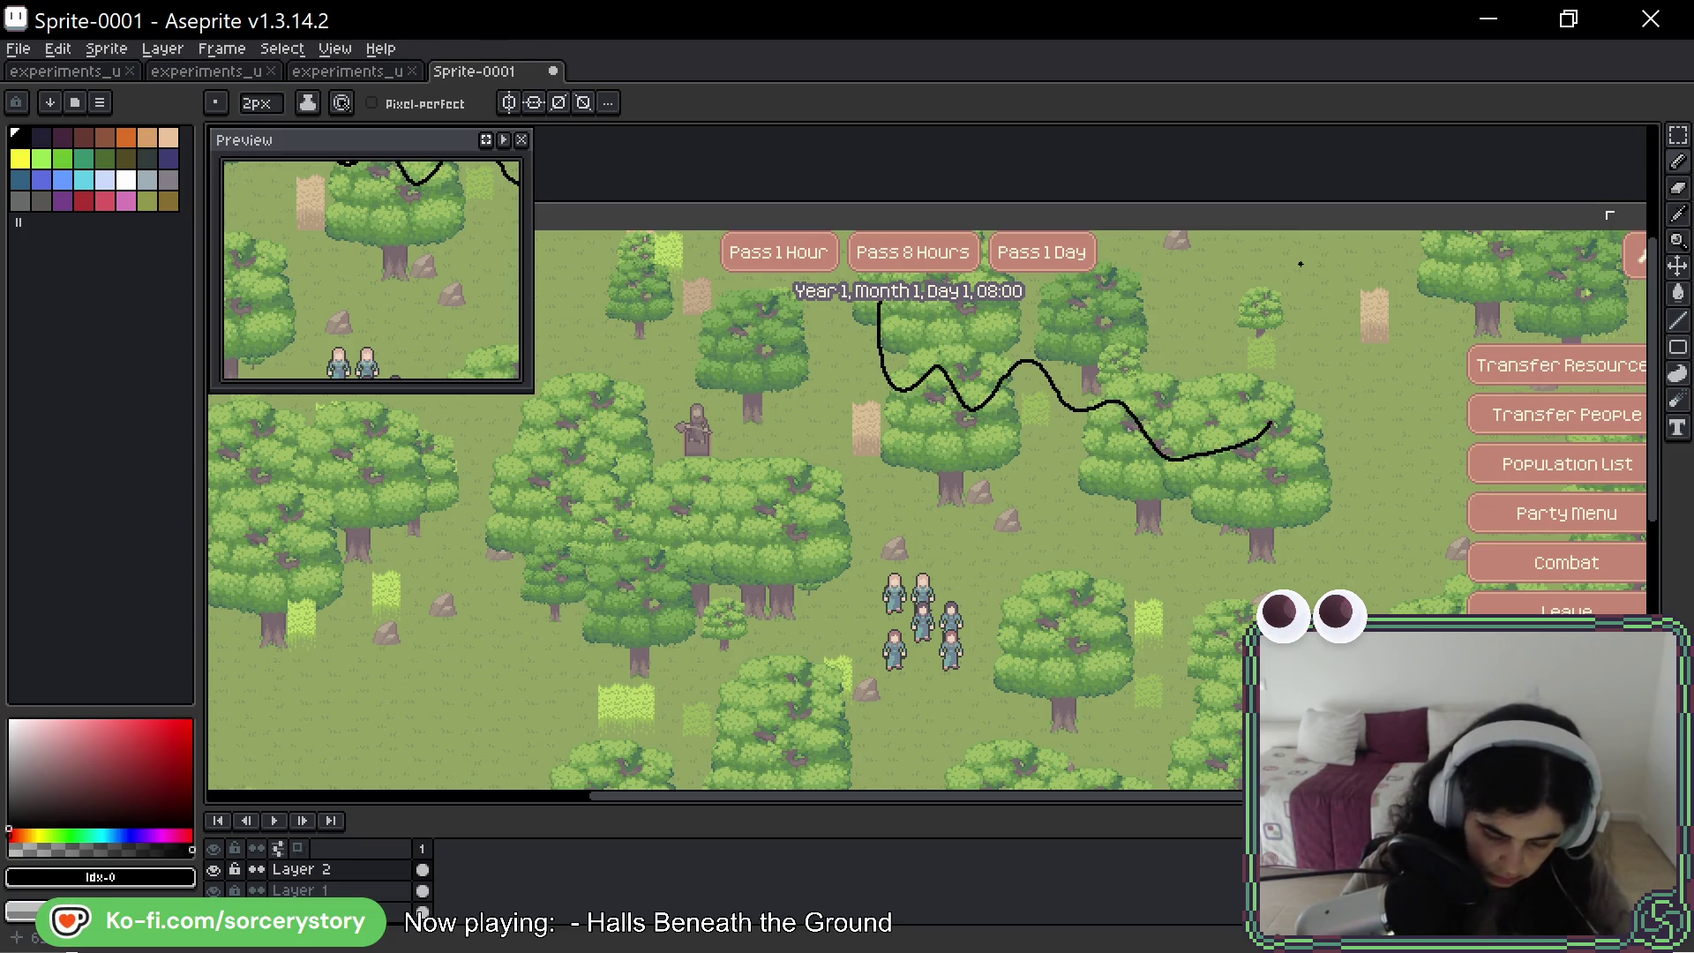
key("ctrl+z")
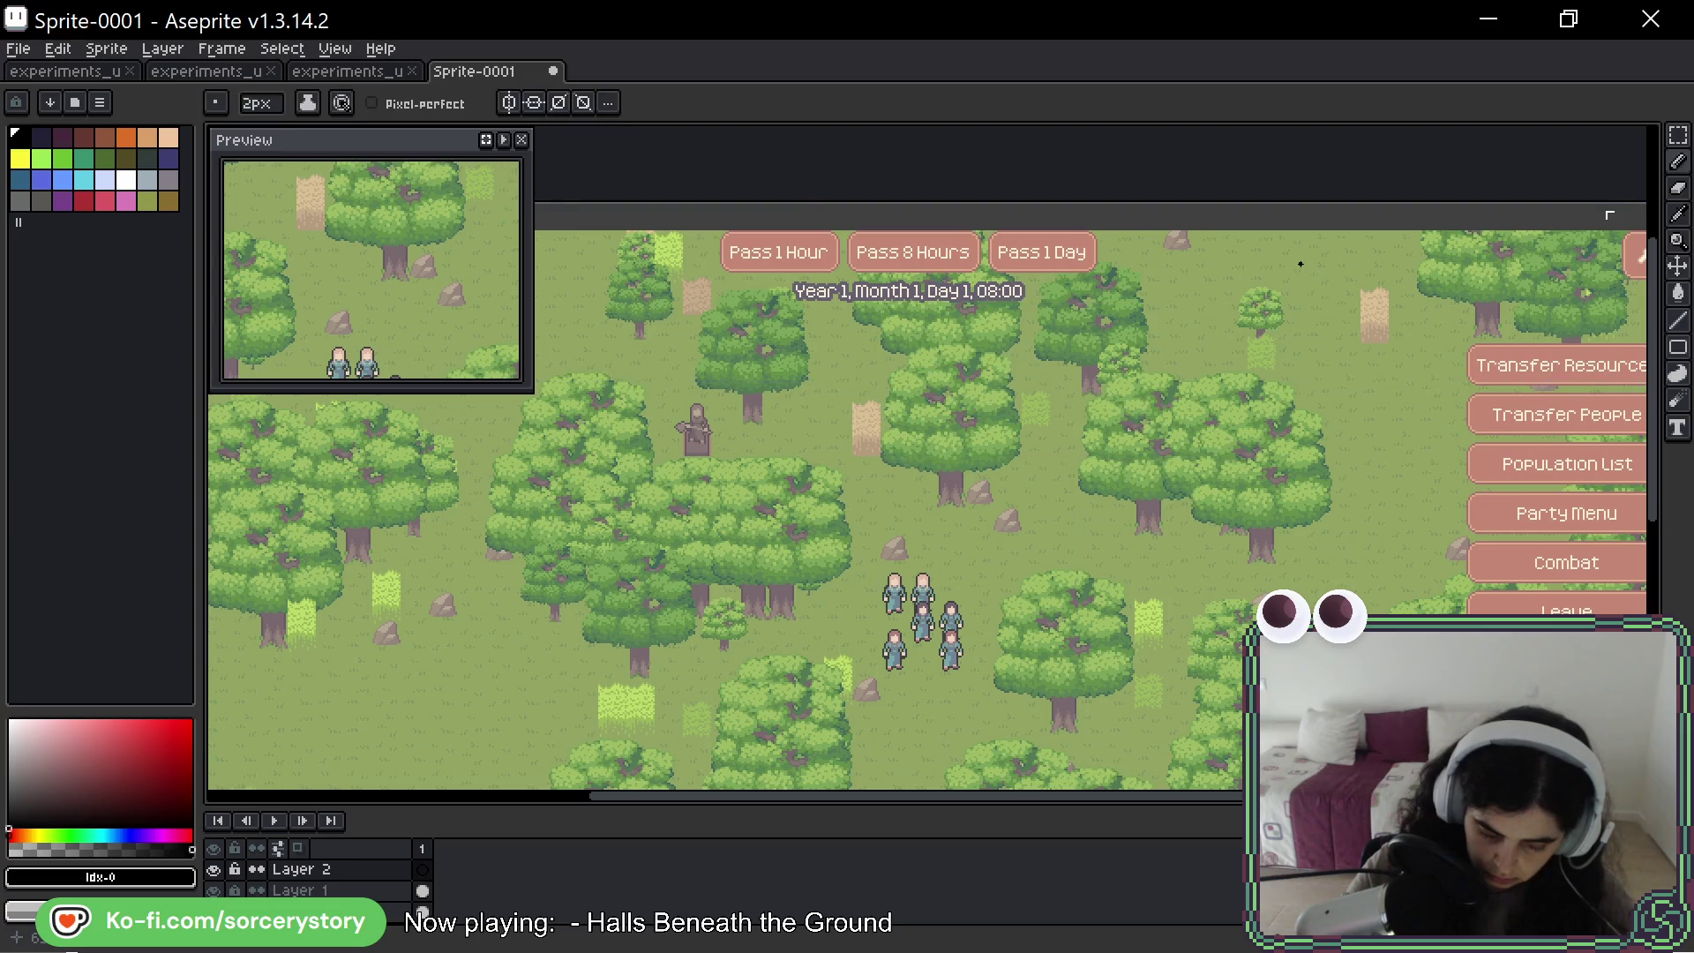
left_click_drag(887, 239, 993, 226)
key("ctrl+z")
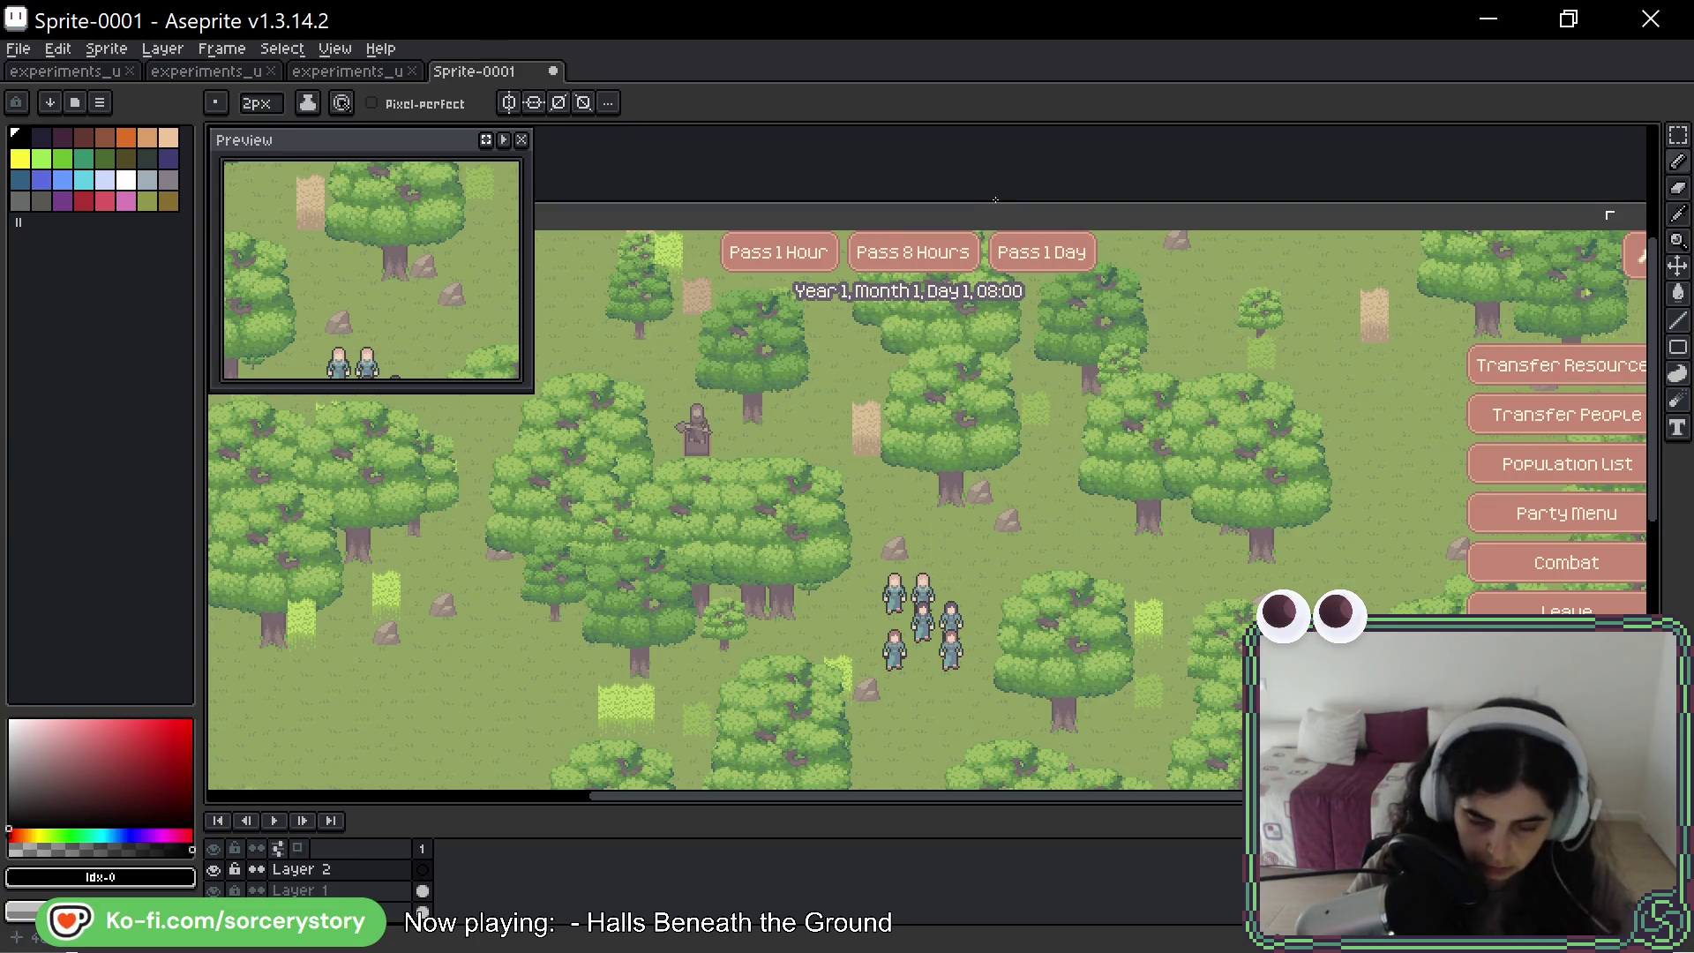
left_click_drag(849, 262, 975, 260)
key("ctrl+z")
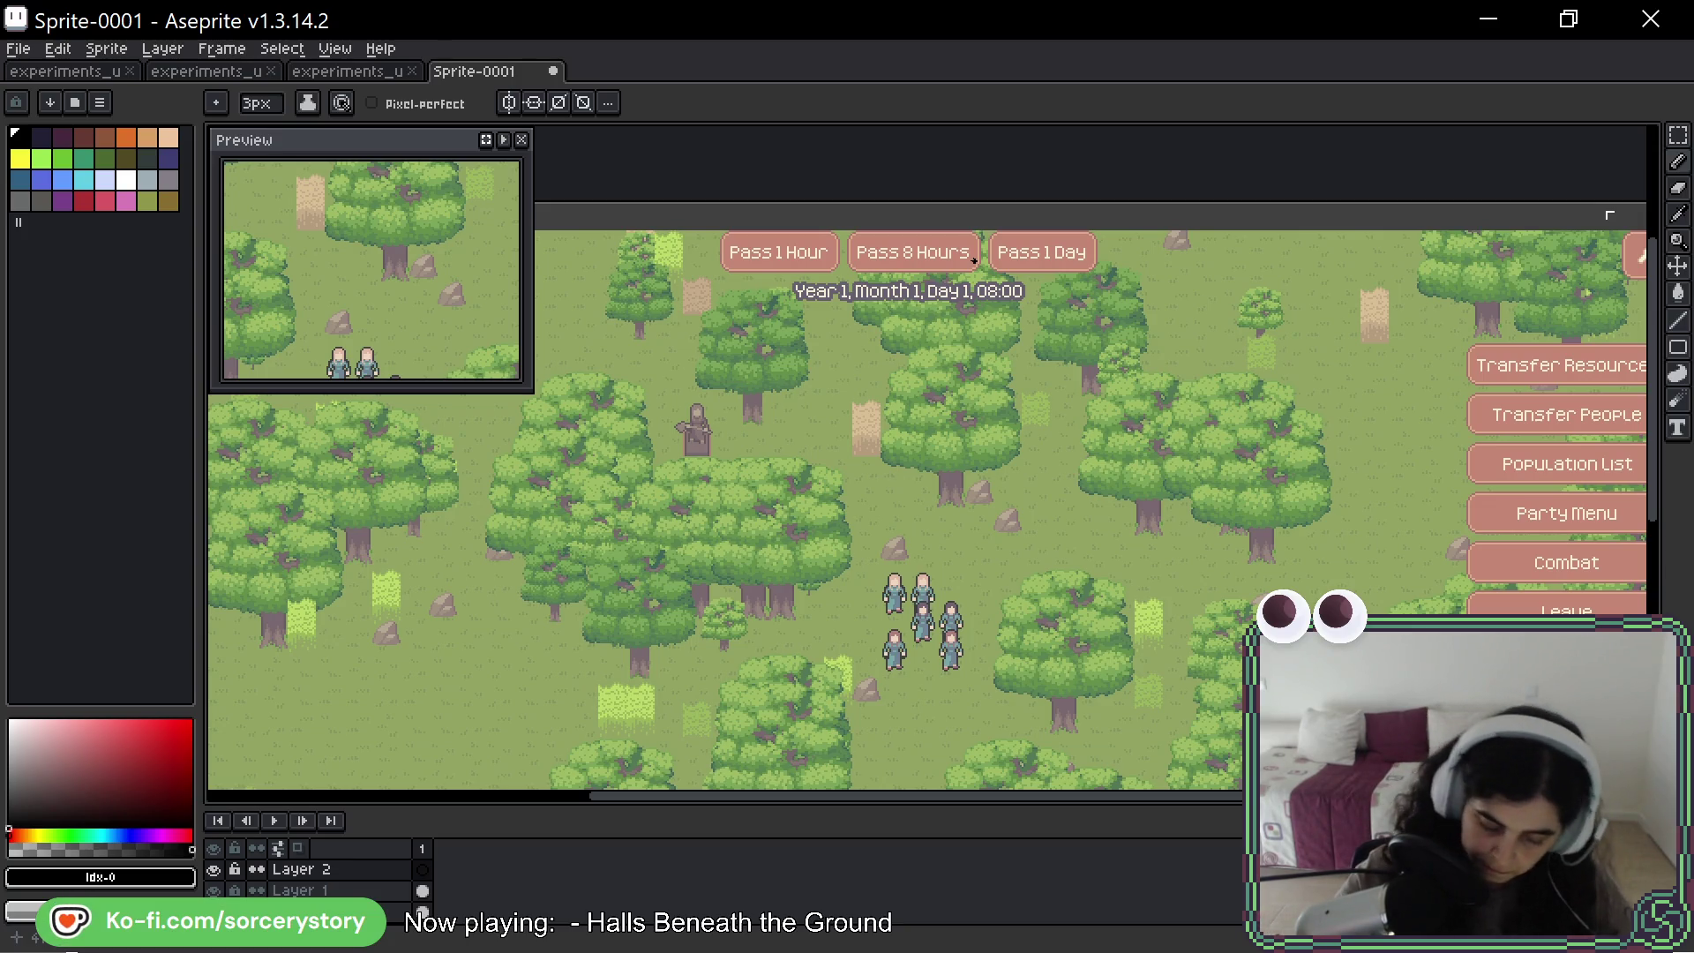
mouse_move(851, 232)
left_mouse_down()
mouse_move(872, 317)
mouse_move(949, 329)
mouse_move(976, 296)
mouse_move(973, 233)
left_mouse_up()
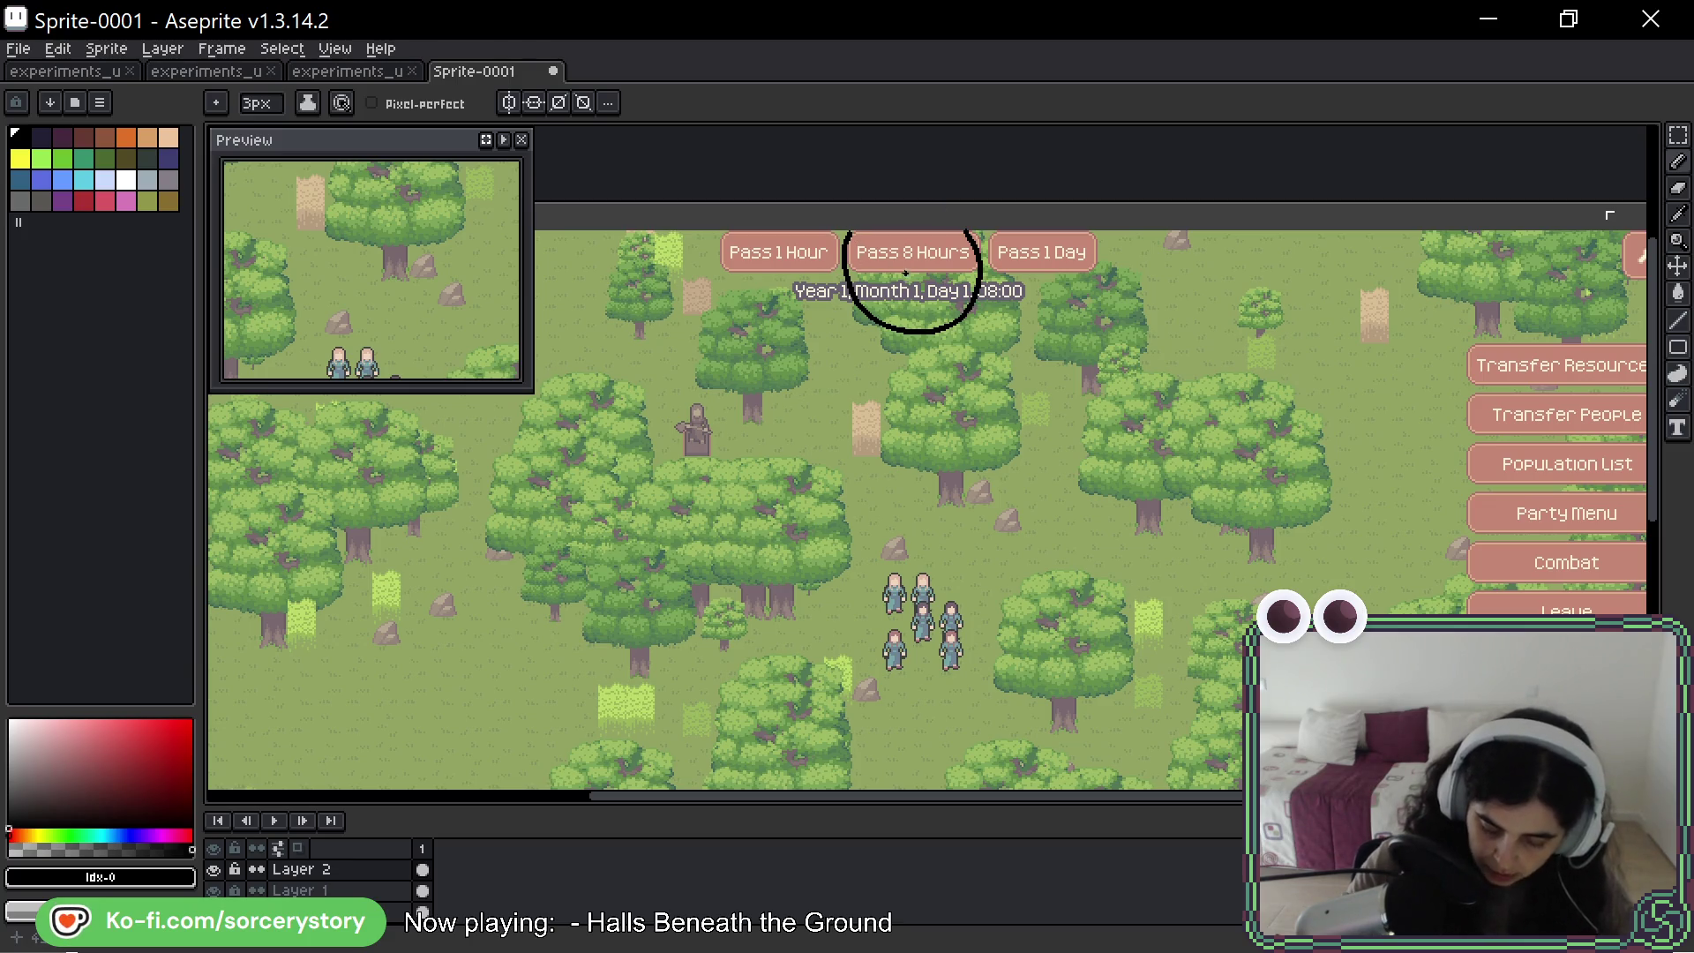
- Sketch a small arc and short stroke inside the top of the Pass 8 Hours circle
left_click_drag(867, 259, 865, 265)
key("ctrl+z")
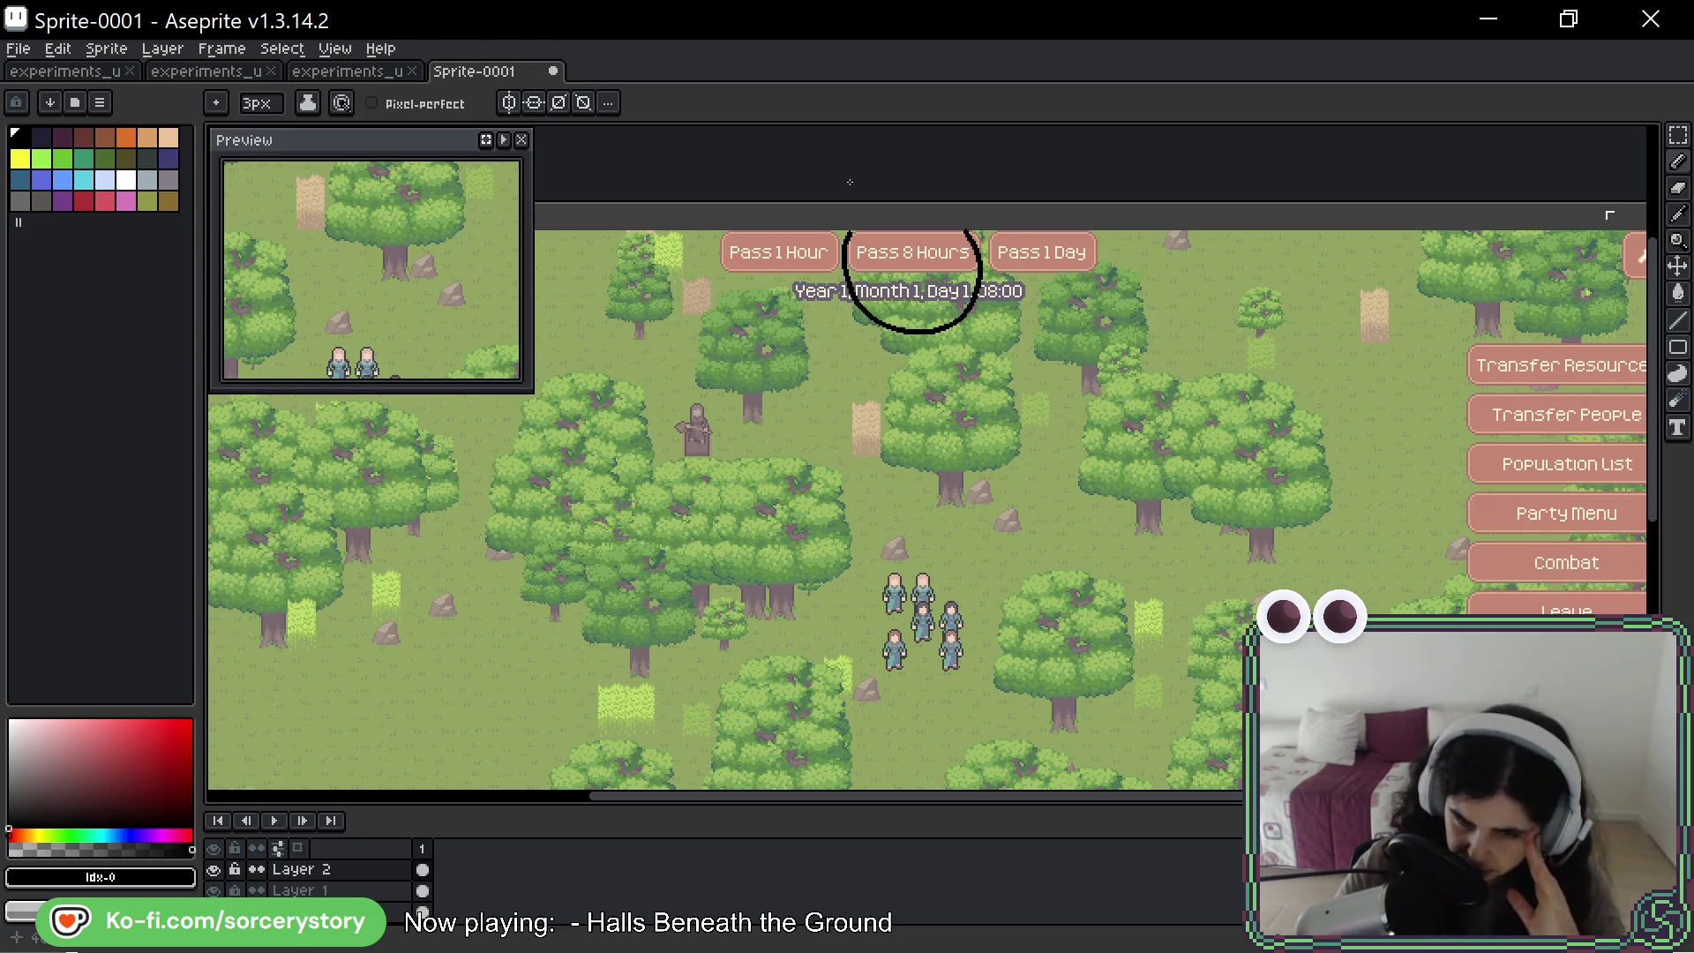
mouse_move(868, 276)
left_mouse_down()
mouse_move(881, 267)
mouse_move(865, 272)
left_mouse_up()
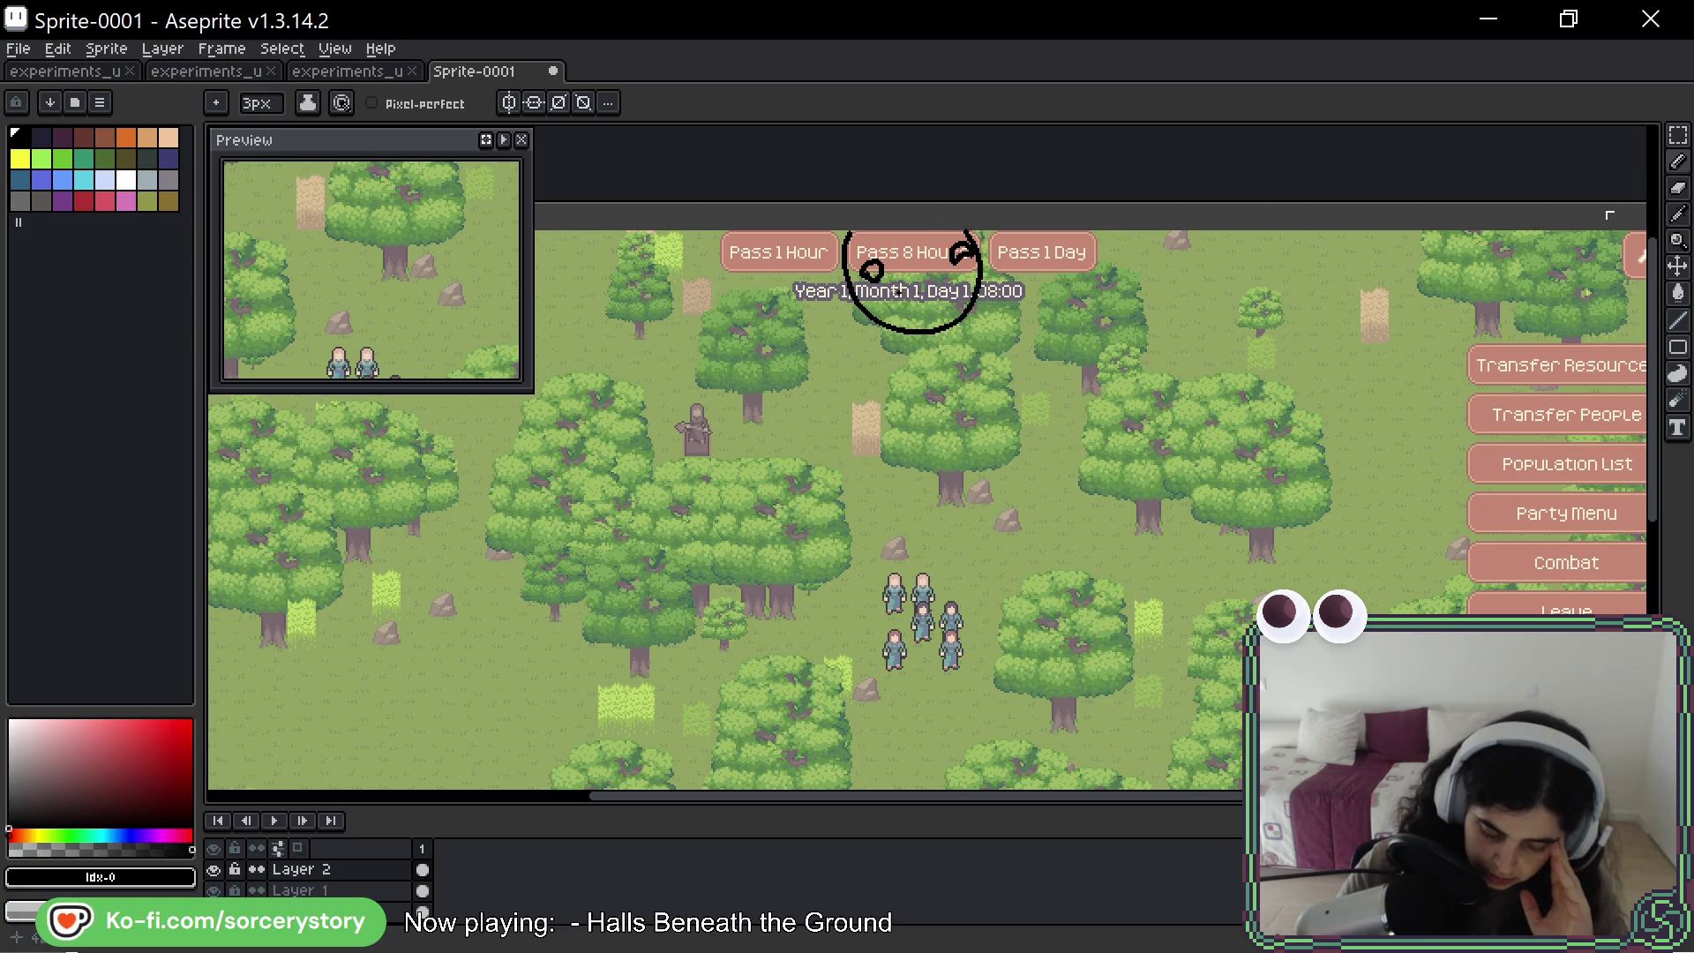
left_click_drag(858, 250, 895, 250)
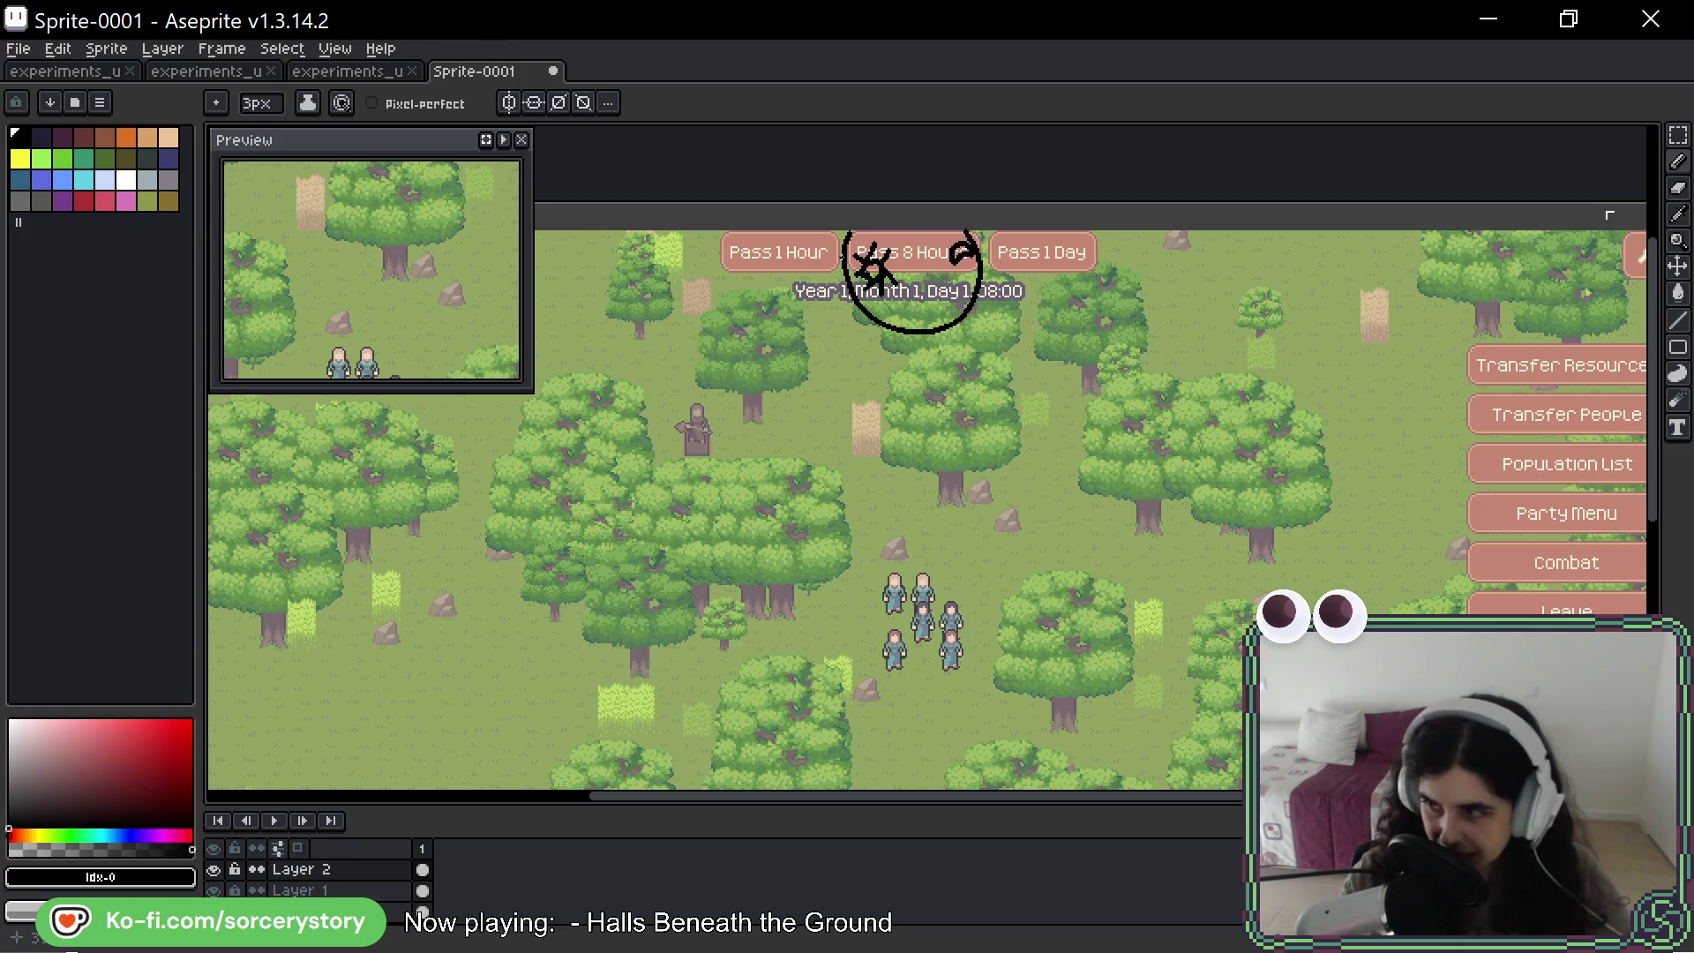
- Undo the squiggles inside the circle, keeping only the circle around Pass 8 Hours
key("v")
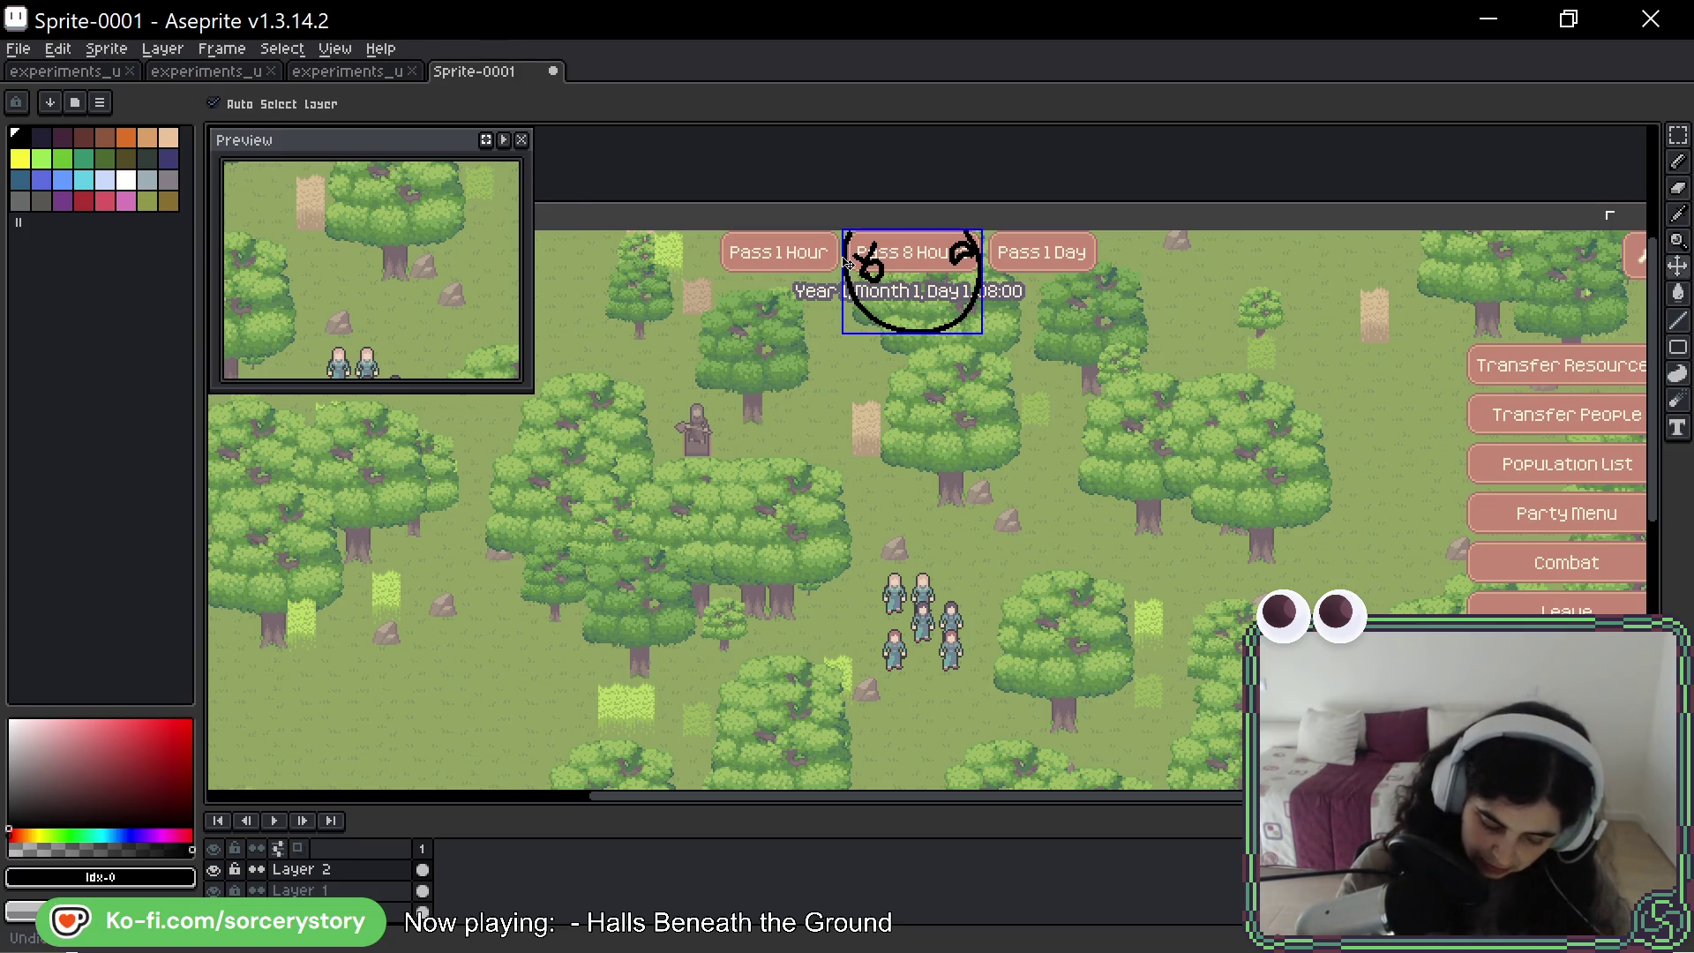
key("ctrl+z")
key("ctrl+z")
key("b")
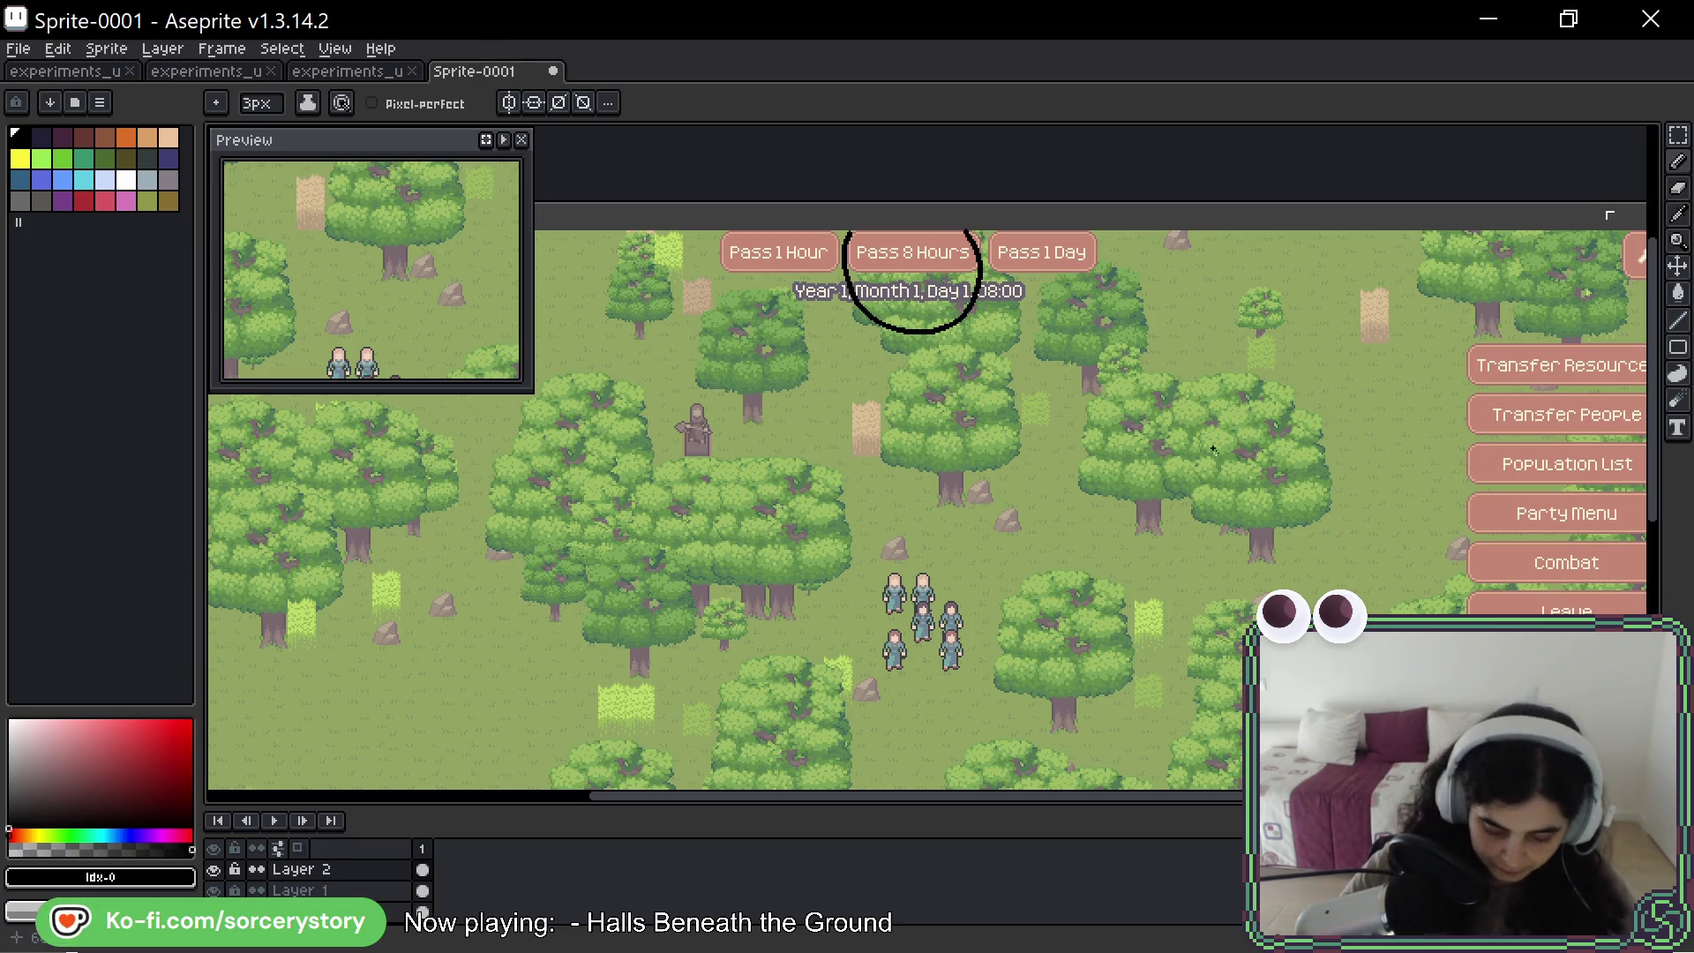
scroll(848, 277, "up", 3)
- Zoom toward the date text and pencil the sun's round centre below Month 1
scroll(971, 427, "up", 5)
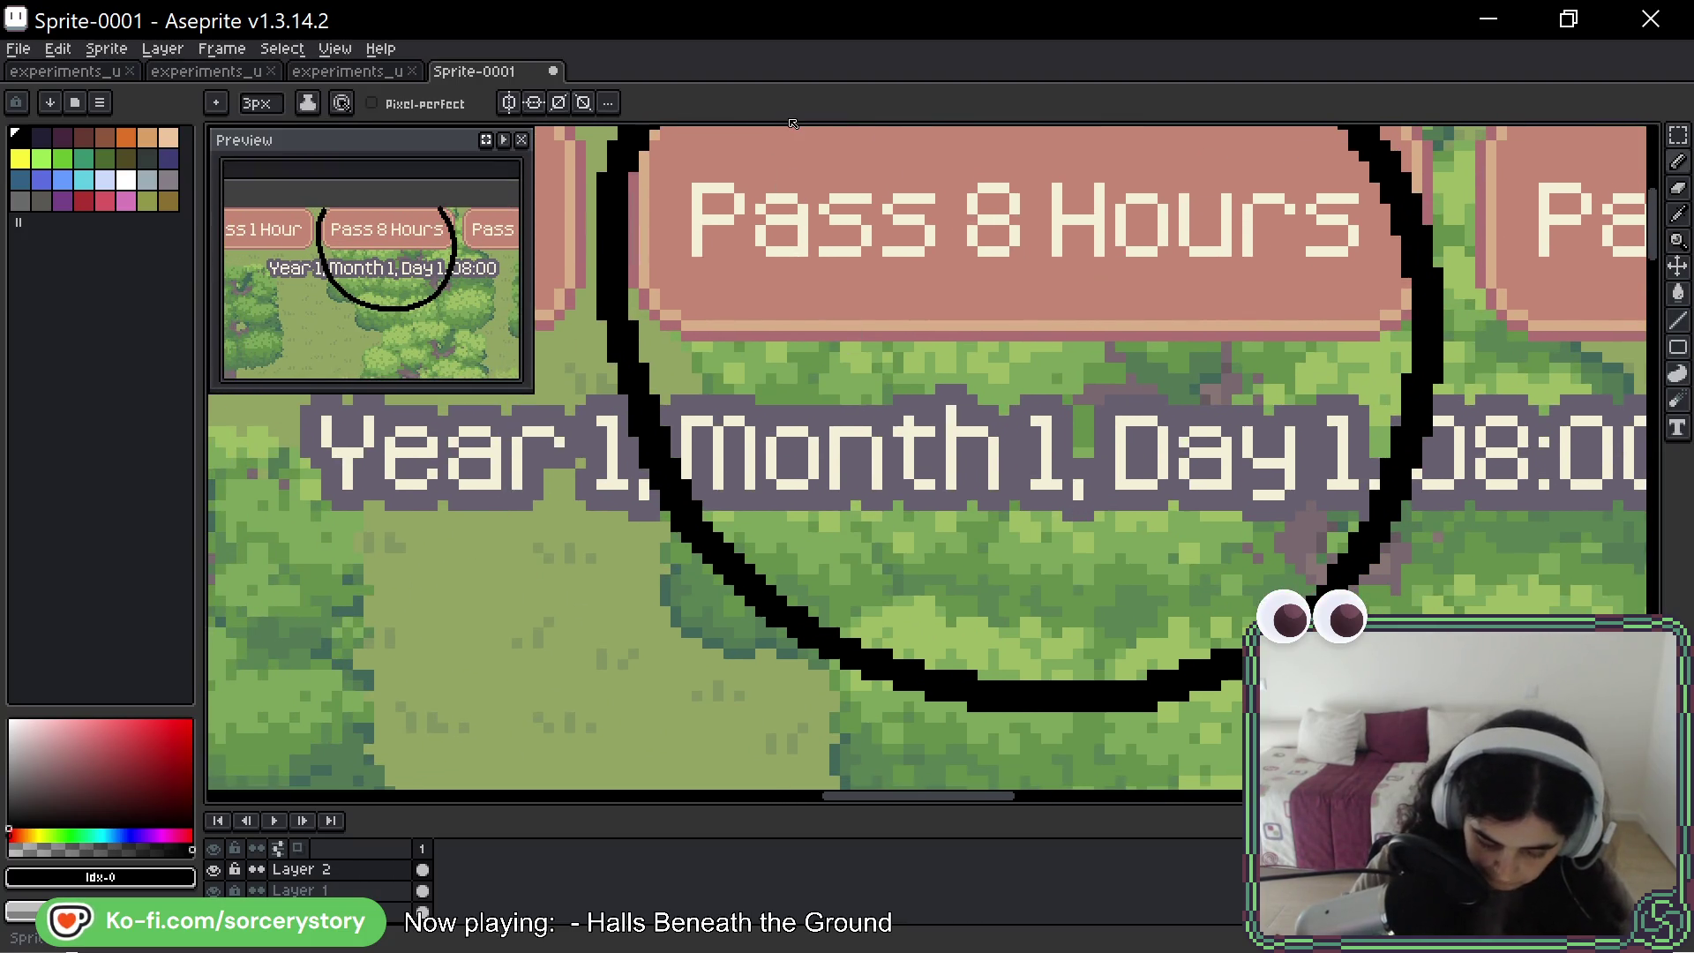
key("space")
left_click_drag(1114, 295, 1012, 430)
scroll(933, 654, "down", 1)
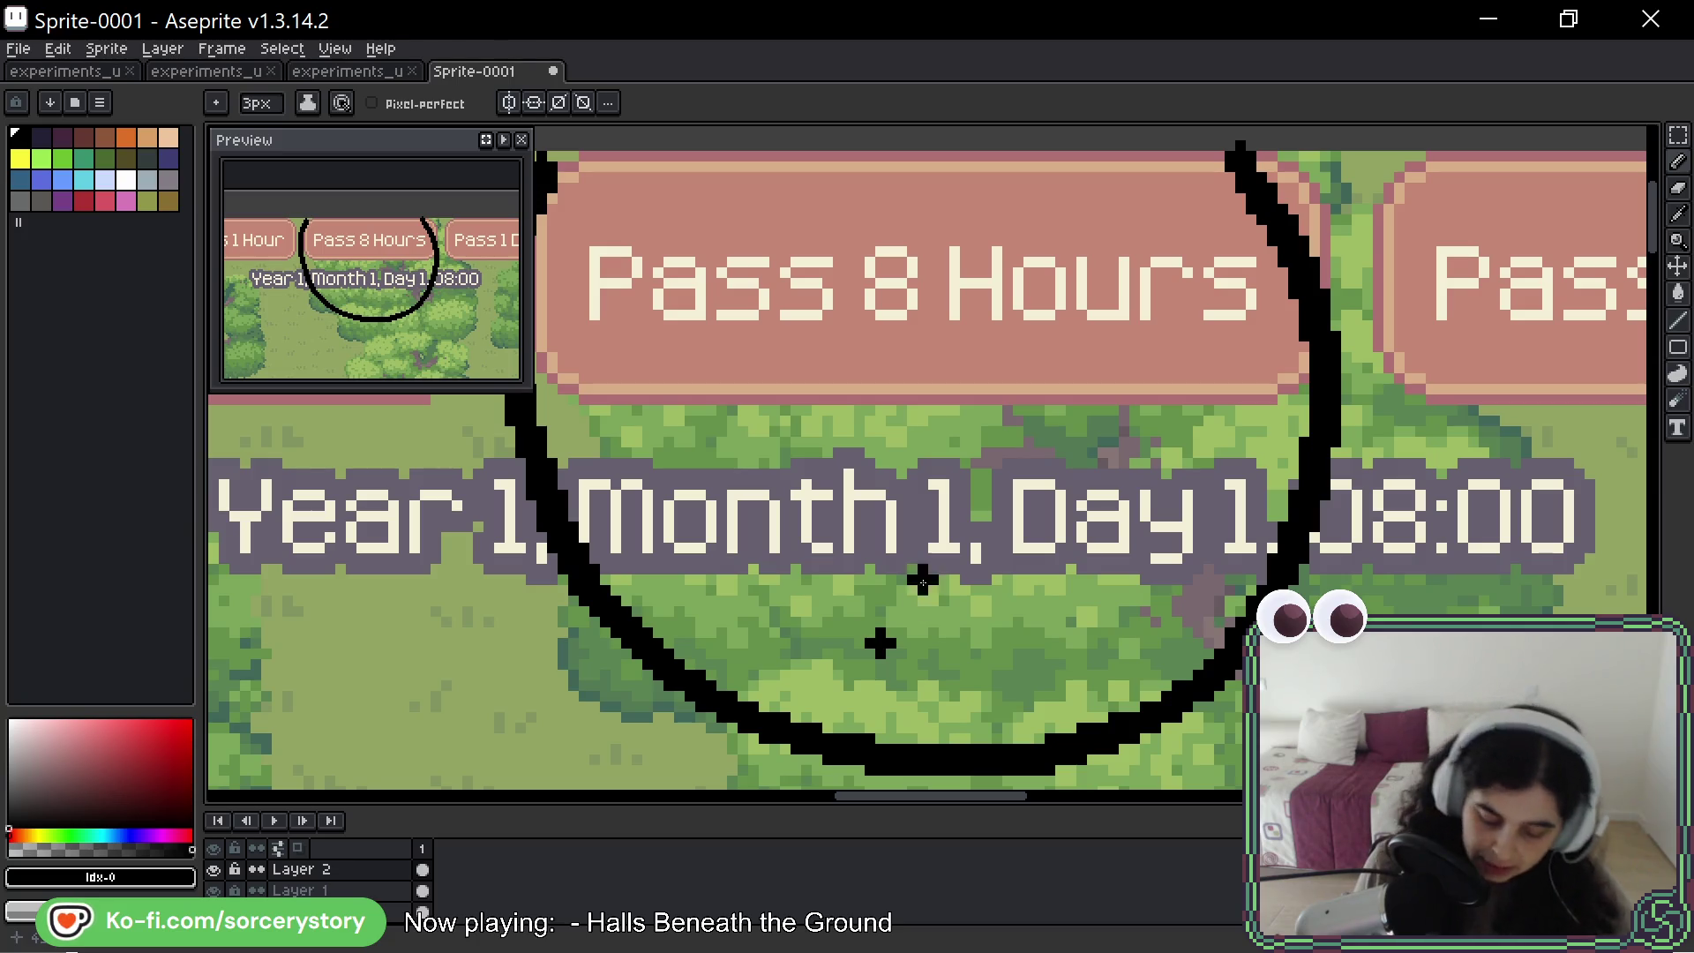
mouse_move(971, 589)
left_mouse_down()
mouse_move(933, 597)
mouse_move(988, 679)
mouse_move(970, 583)
left_mouse_up()
left_click_drag(918, 517, 966, 578)
left_click_drag(955, 719, 957, 706)
- Add the sun's spiky rays: bottom, diagonal and the remaining ones around it
left_click(955, 722)
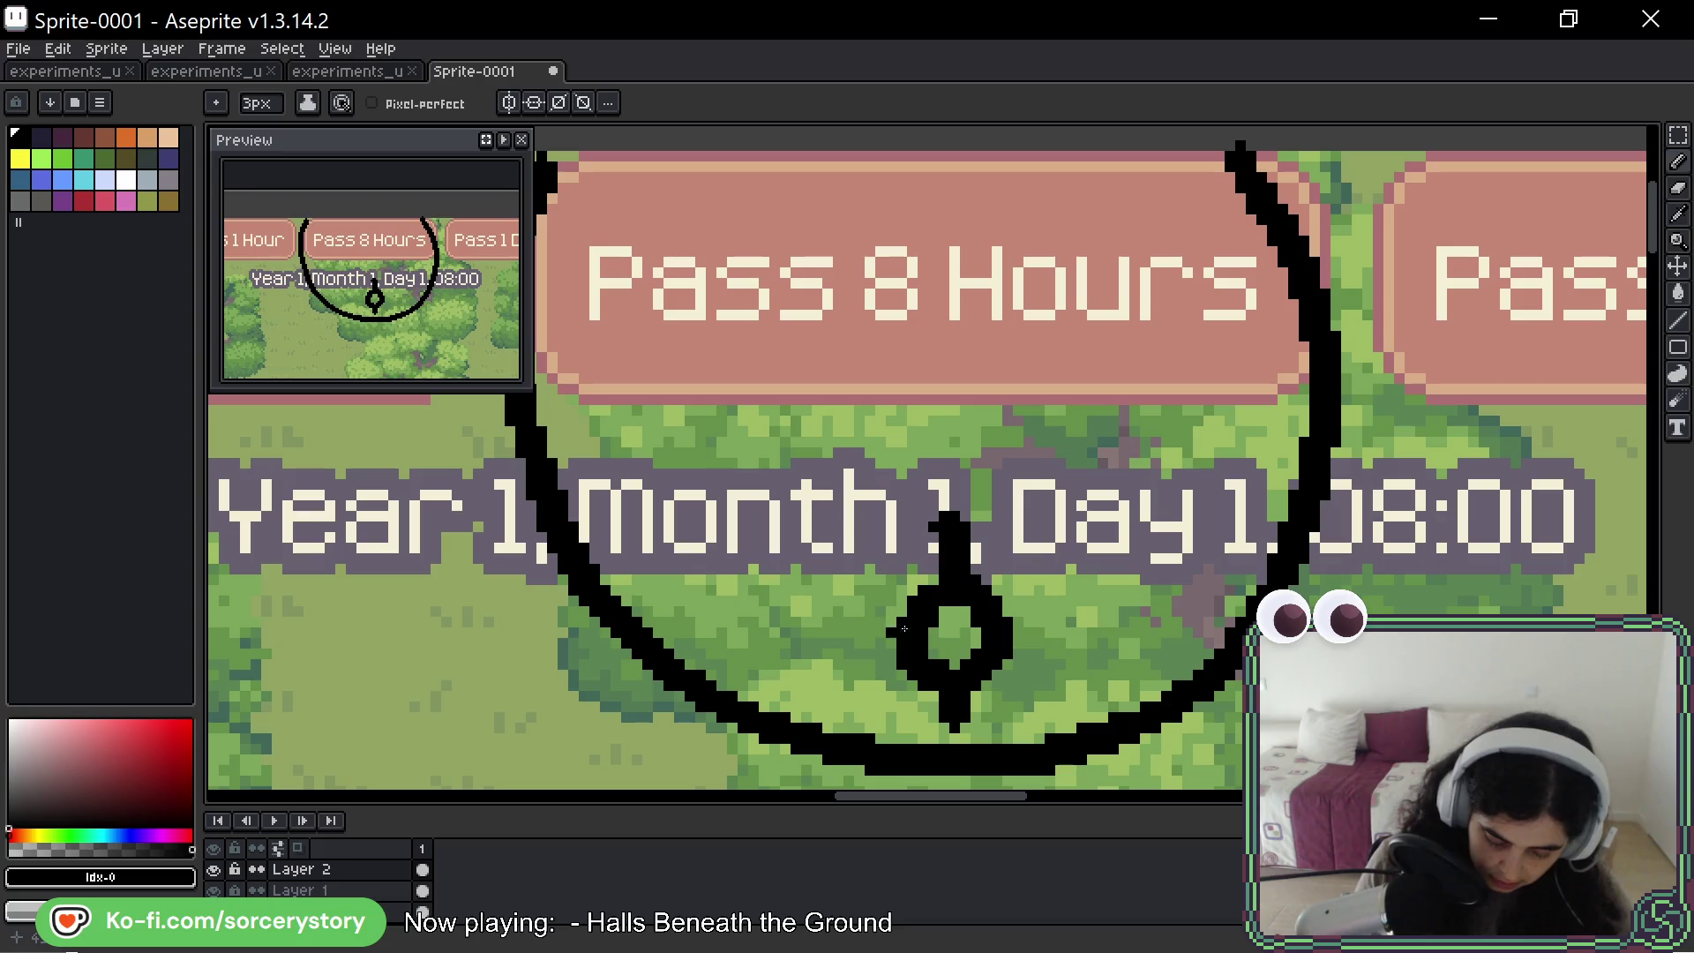
mouse_move(874, 575)
left_mouse_down()
mouse_move(923, 641)
mouse_move(849, 655)
left_mouse_up()
mouse_move(997, 617)
left_mouse_down()
mouse_move(1043, 586)
mouse_move(1064, 622)
mouse_move(1030, 558)
left_mouse_up()
left_click_drag(1001, 662, 1033, 699)
left_click_drag(935, 692, 854, 719)
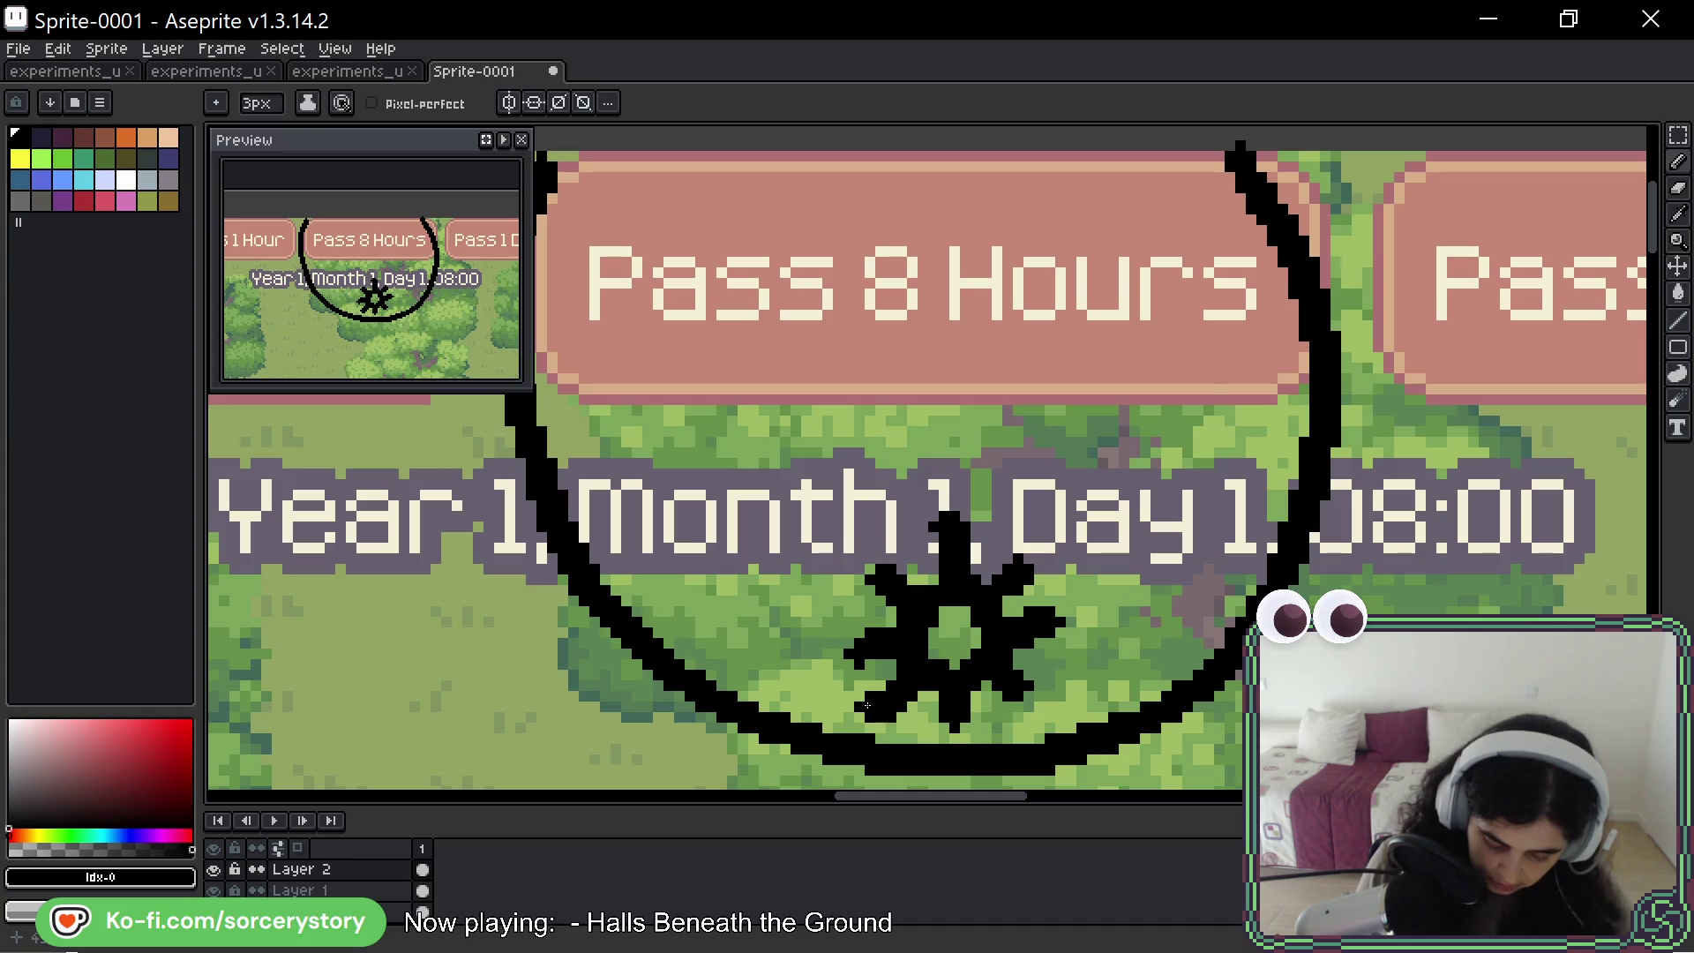
left_click_drag(1069, 289, 1092, 457)
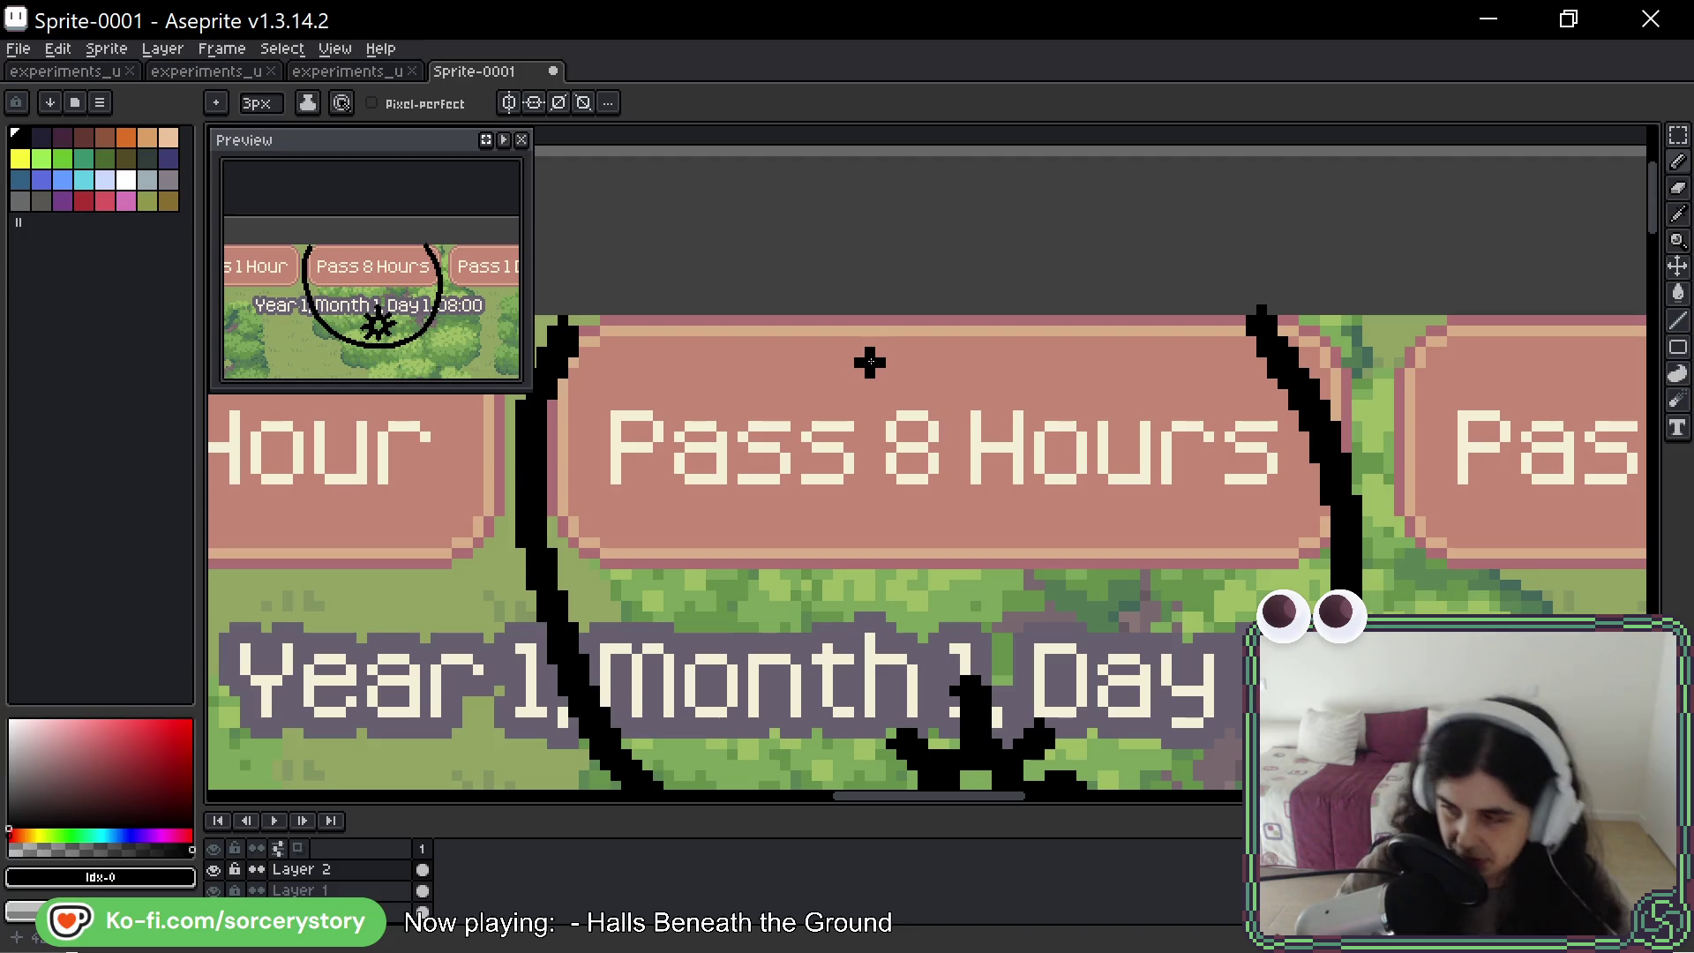
scroll(966, 364, "down", 1)
- Scatter small star dots over Pass 8 Hours, undoing one stray diagonal stroke
scroll(966, 364, "down", 2)
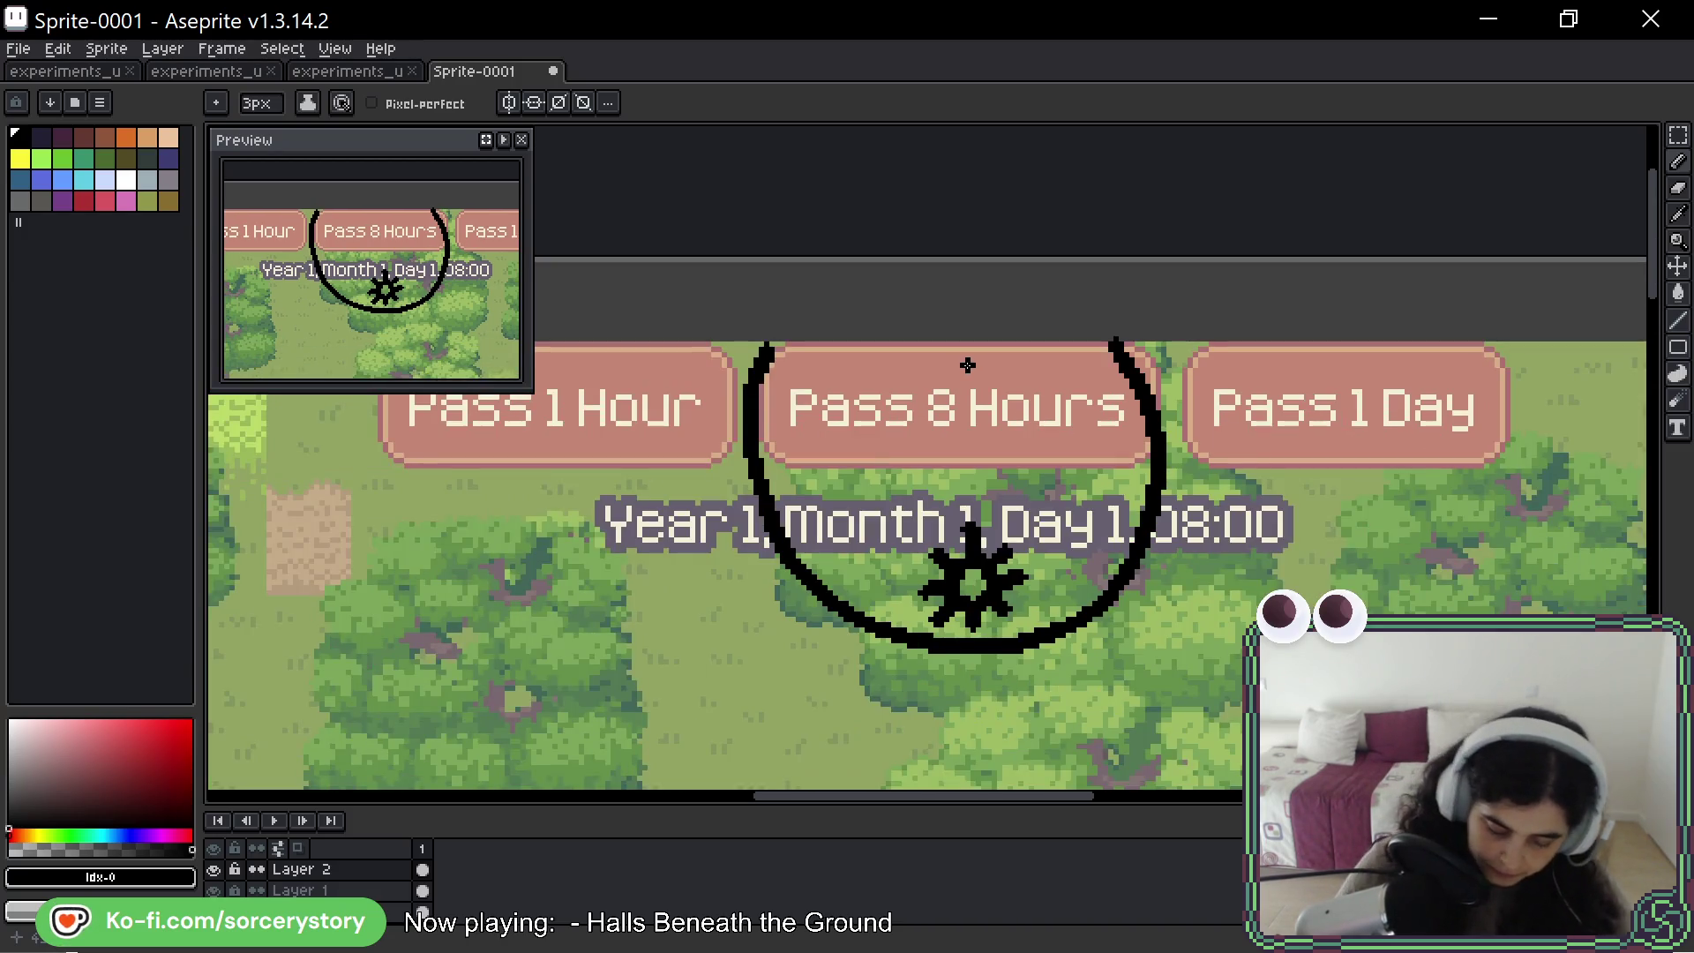
left_click(814, 429)
left_click(814, 387)
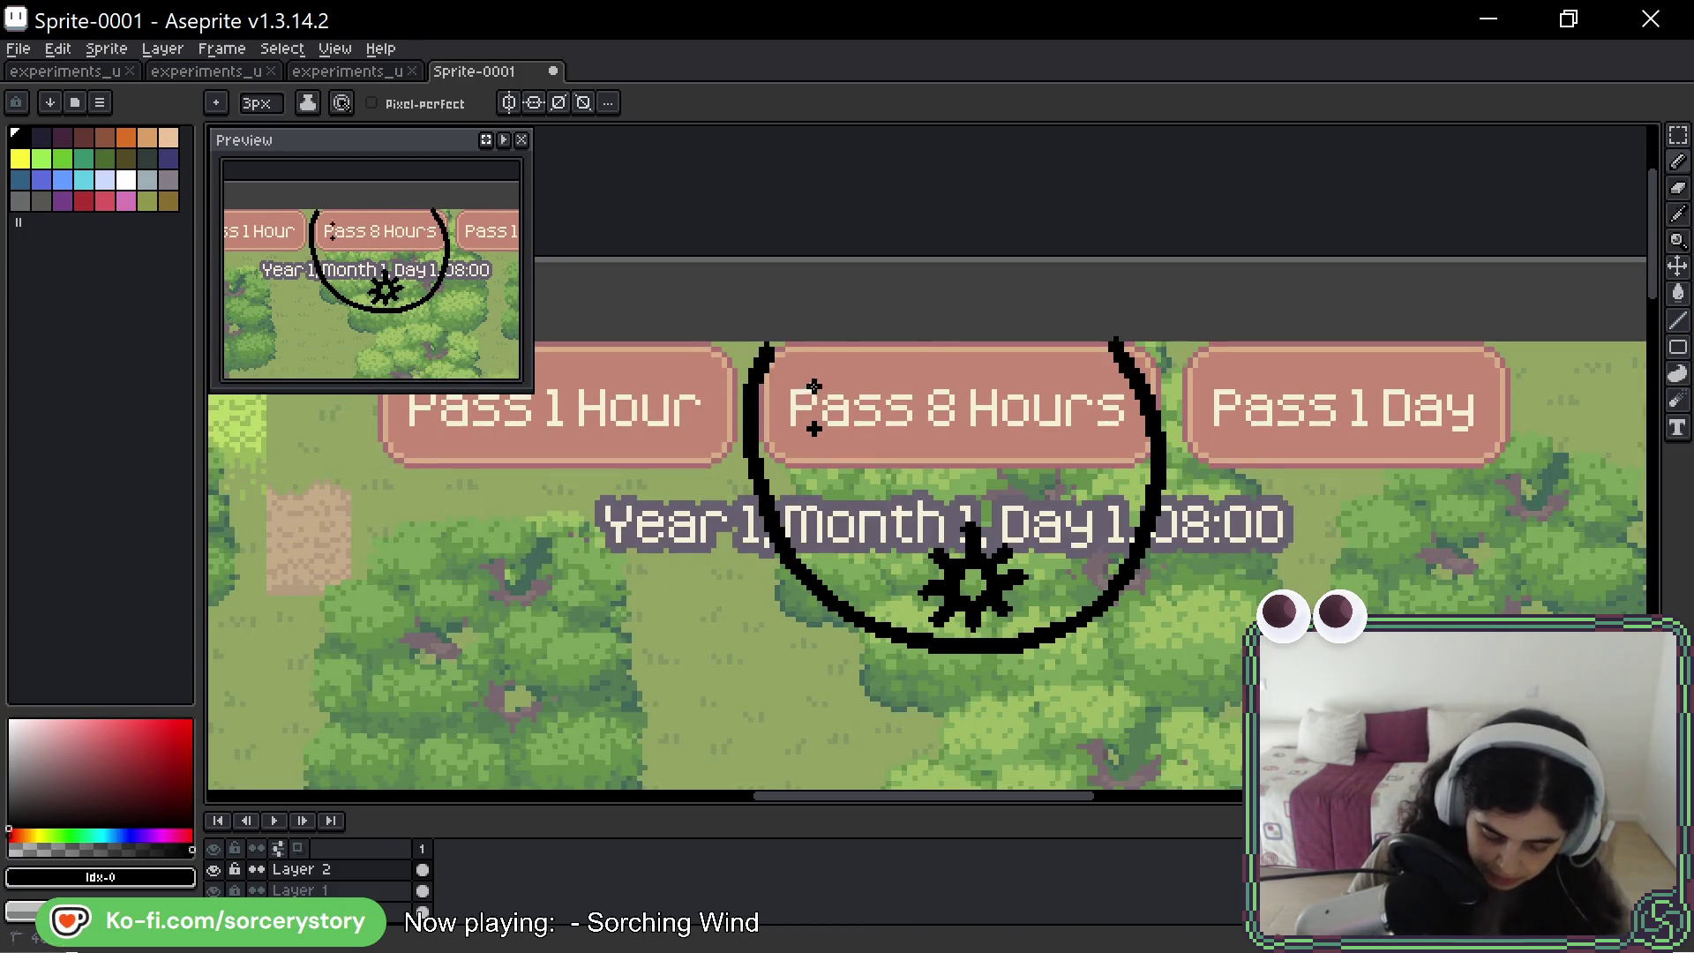
left_click_drag(856, 385, 884, 416)
key("ctrl+z")
left_click(852, 381)
left_click(882, 412)
left_click(1064, 380)
left_click(1032, 372)
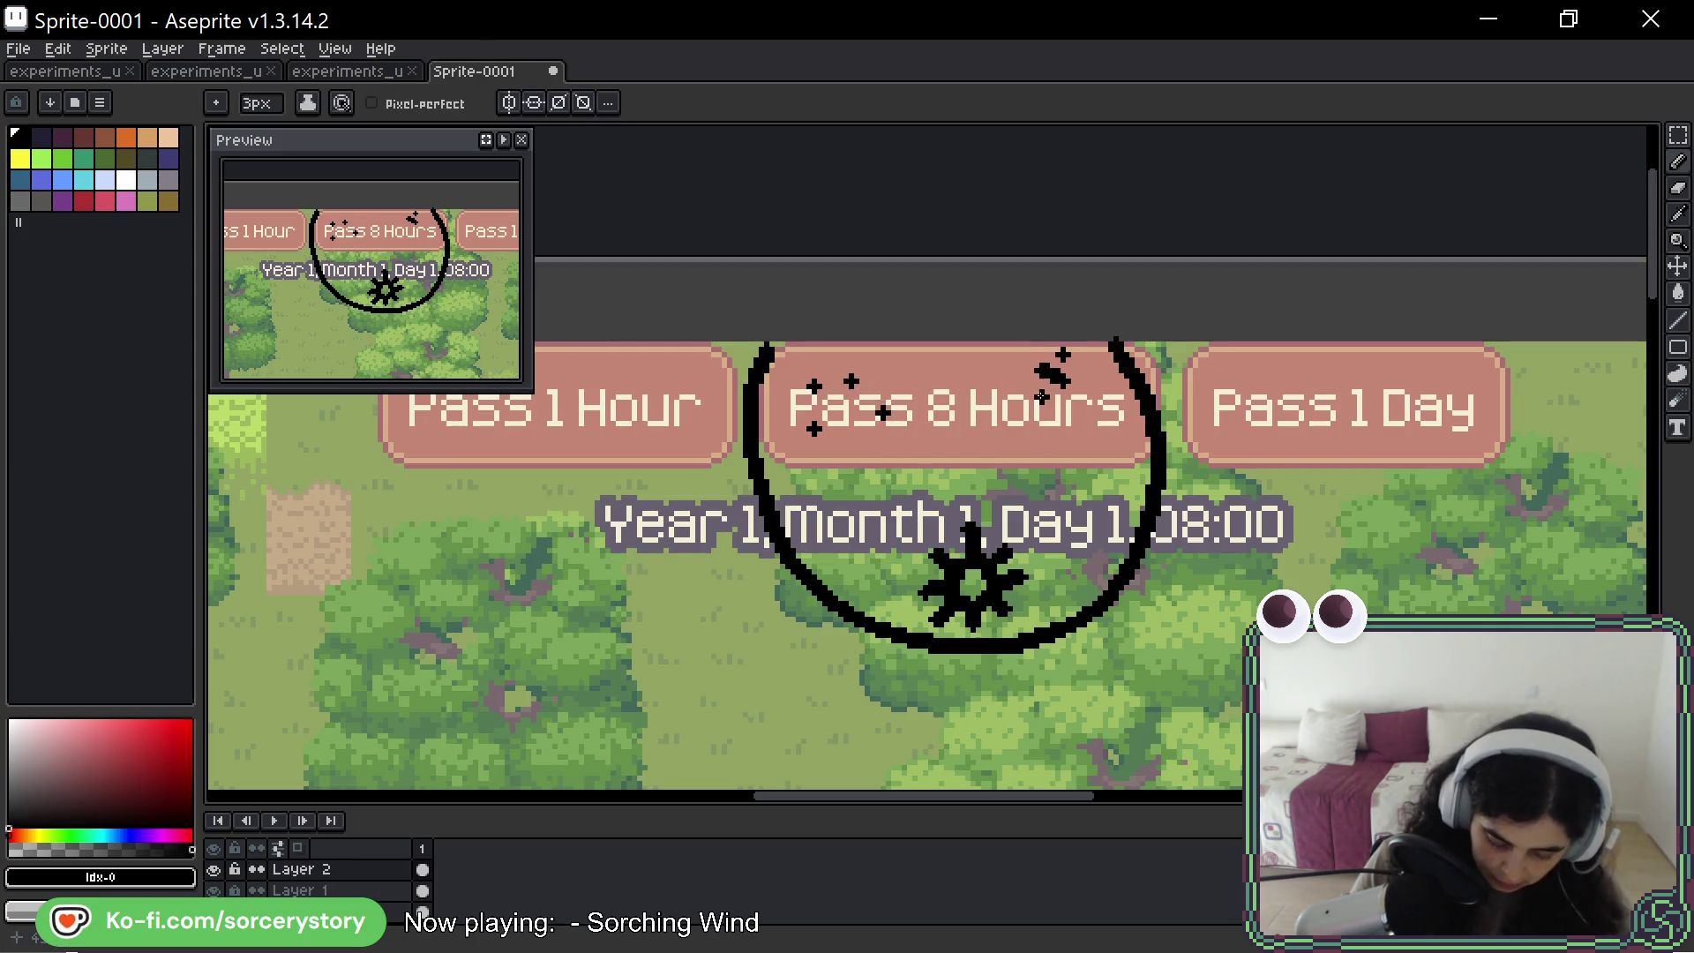
left_click(1025, 407)
left_click(1105, 370)
left_click(1095, 412)
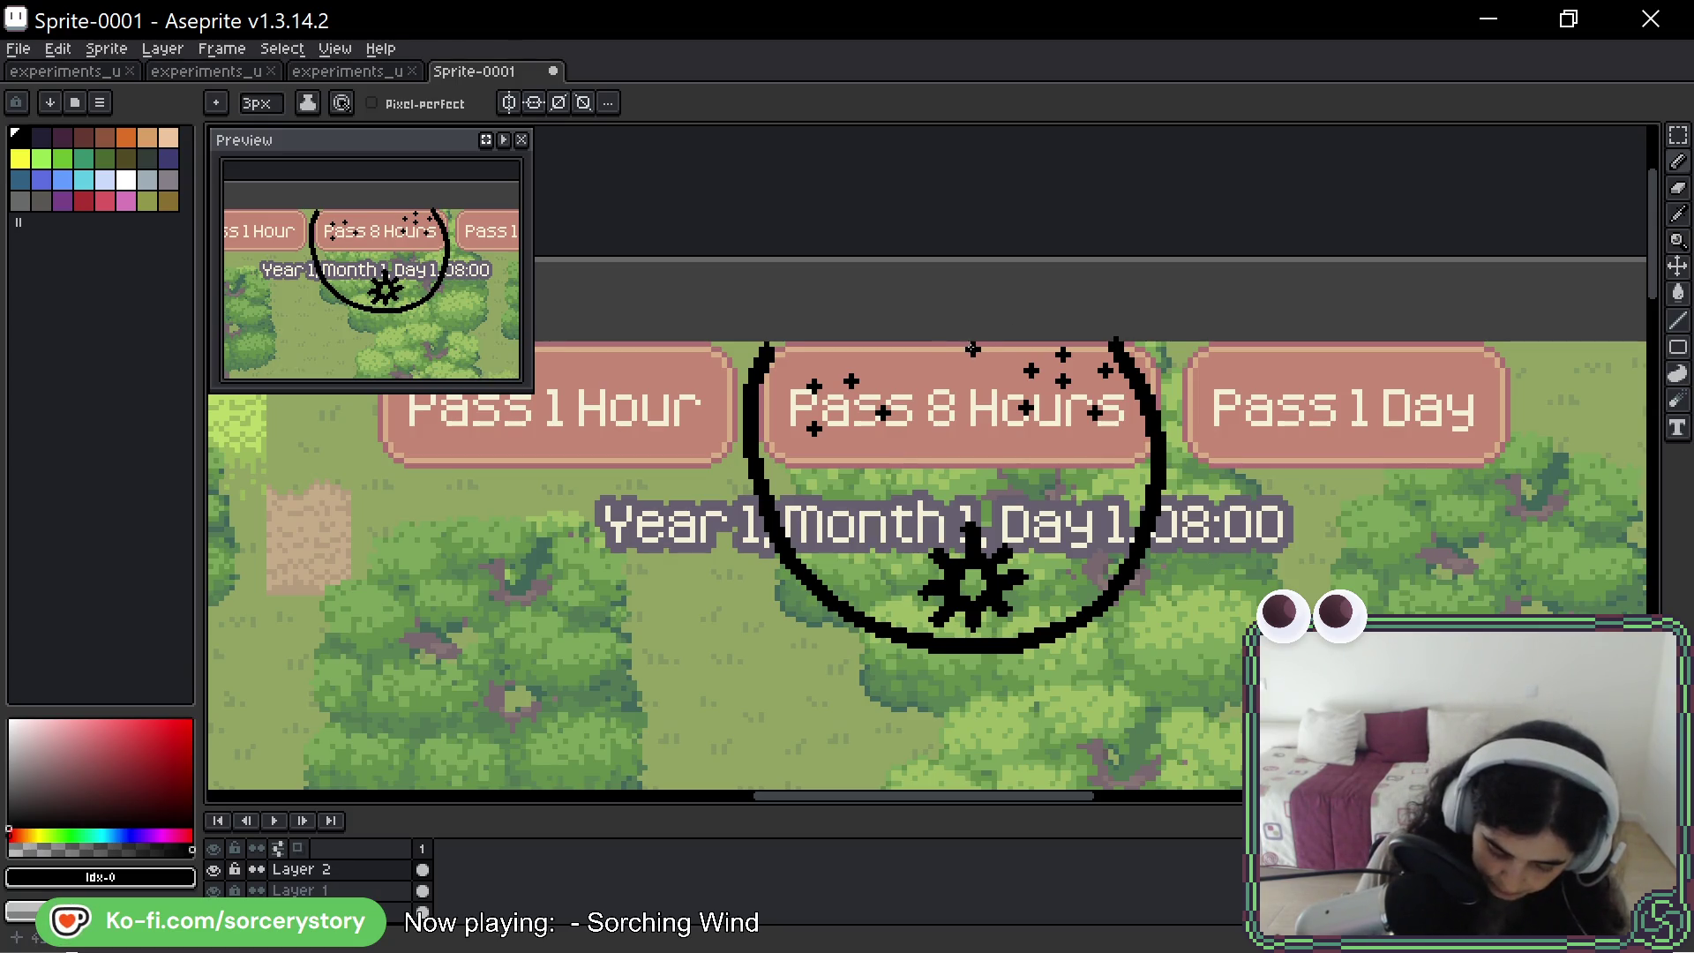
- Draw a crescent moon atop the circle and undo a stray stroke over Pass 1 Day
mouse_move(931, 354)
left_mouse_down()
mouse_move(970, 371)
mouse_move(953, 348)
mouse_move(968, 297)
mouse_move(960, 340)
left_mouse_up()
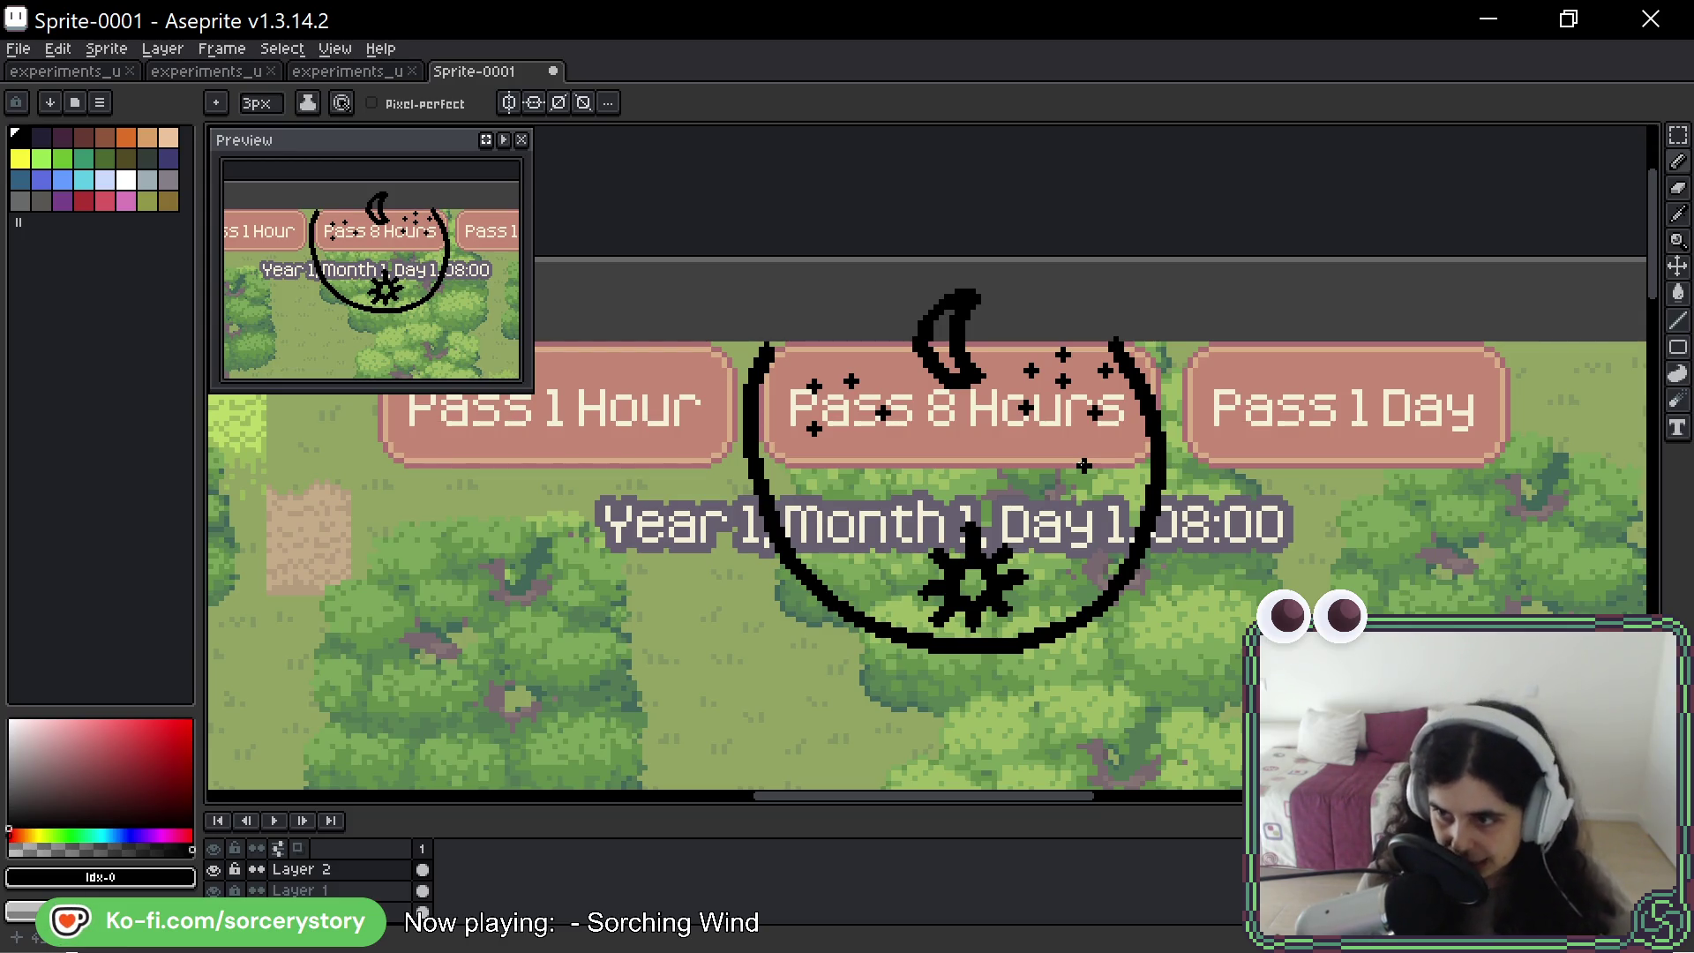
left_click_drag(1175, 397, 1078, 273)
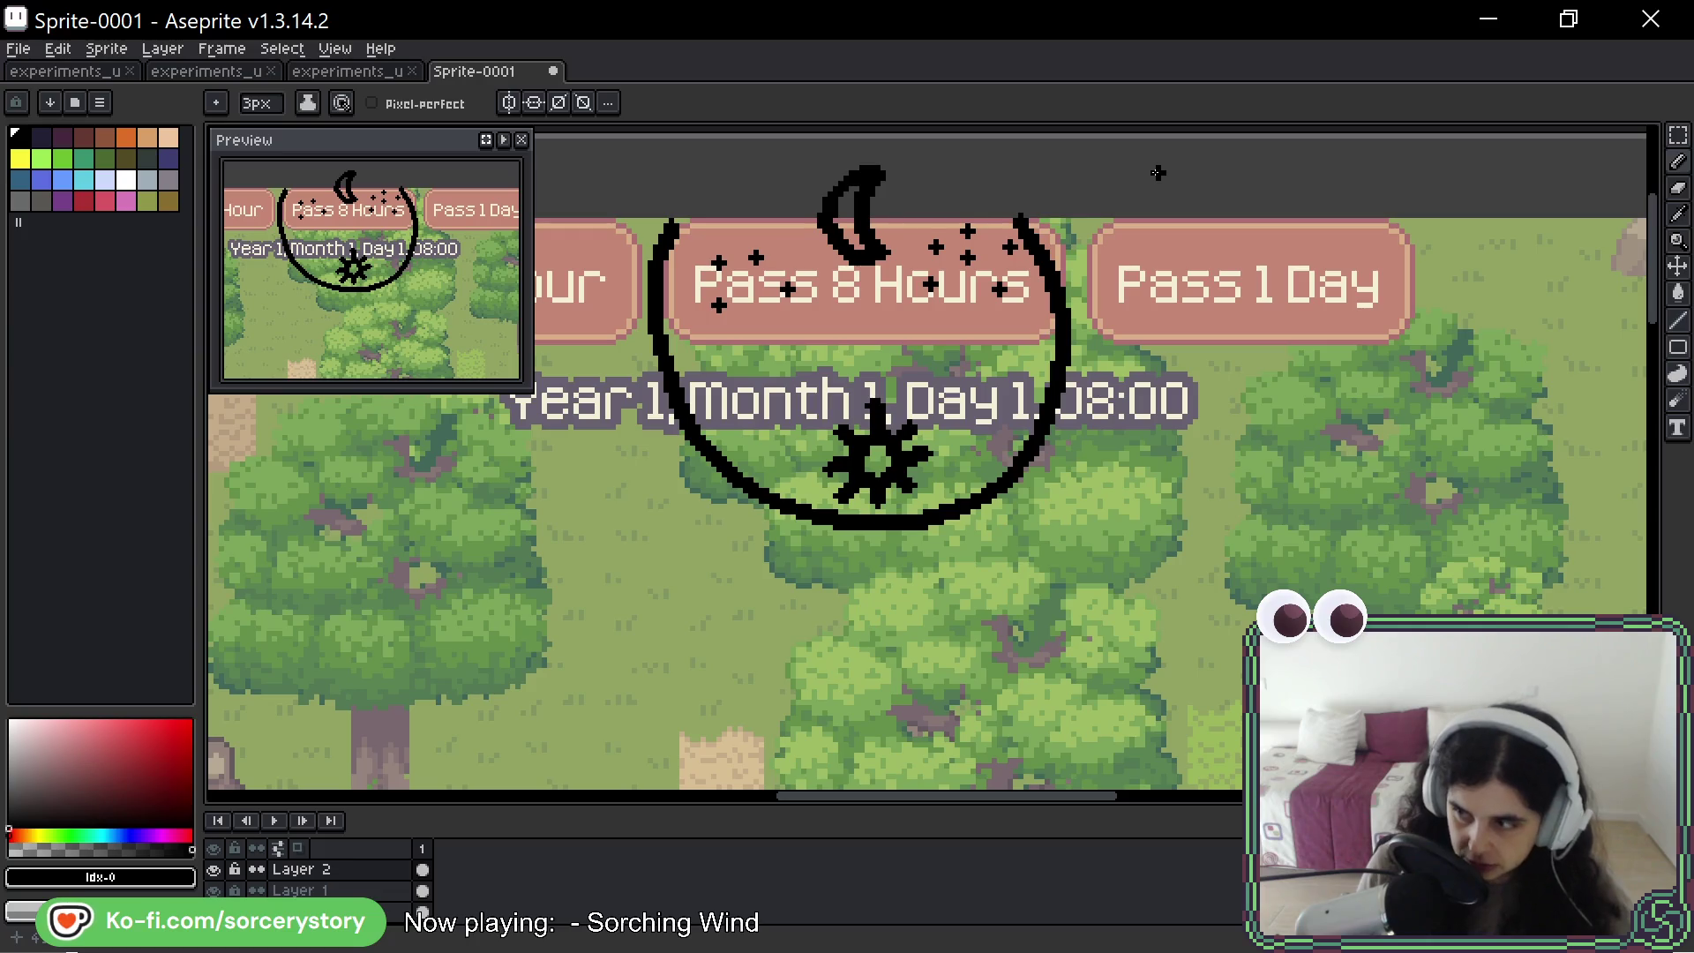
mouse_move(1130, 346)
left_mouse_down()
mouse_move(1178, 271)
mouse_move(1116, 346)
left_mouse_up()
key("ctrl+z")
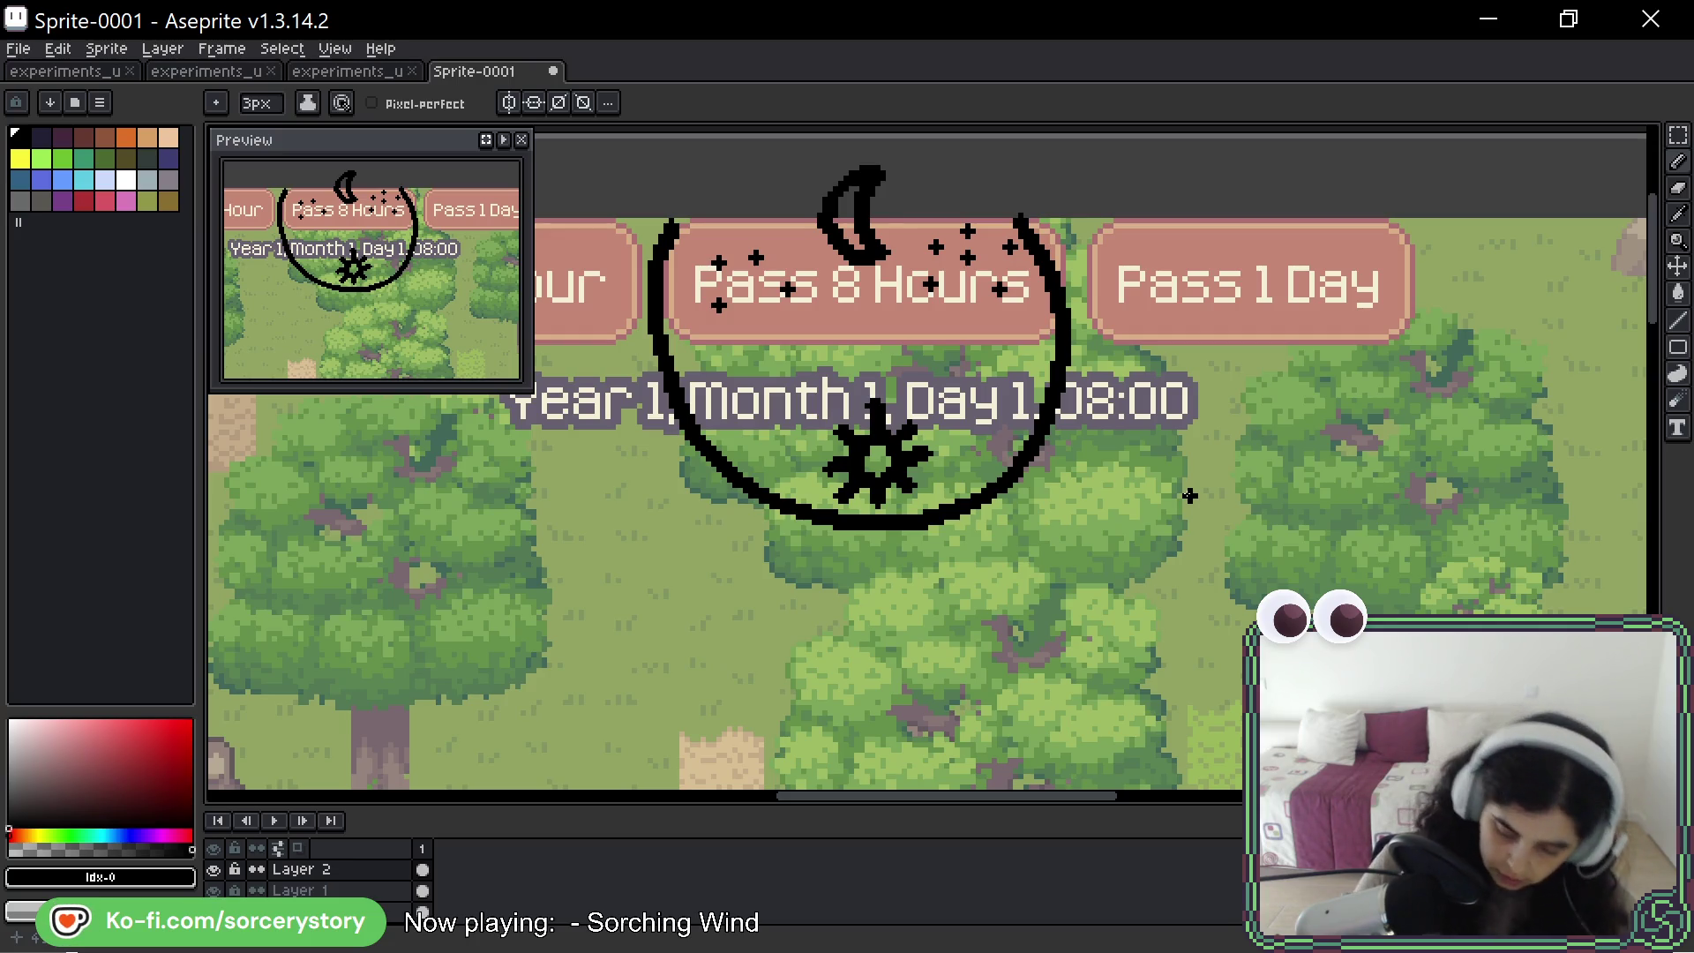
- Select the clock sketch with a rectangular marquee, try rotating it, then cancel
key("w")
scroll(1117, 353, "down", 2)
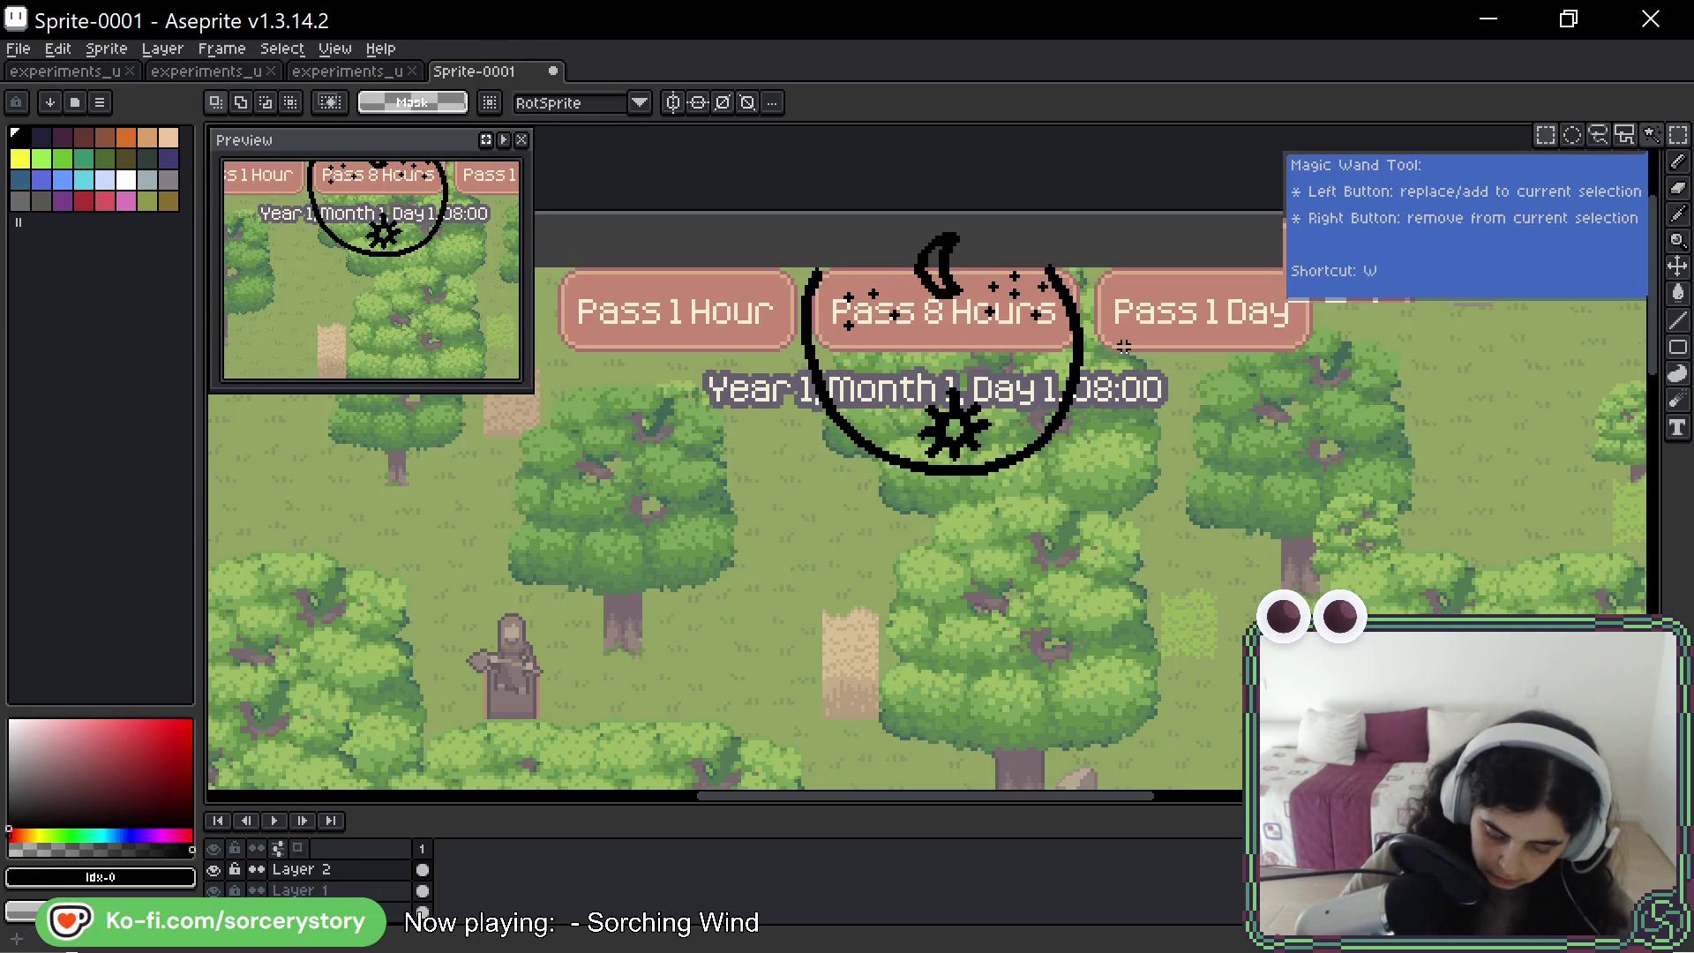
key("m")
left_click_drag(791, 212, 1105, 500)
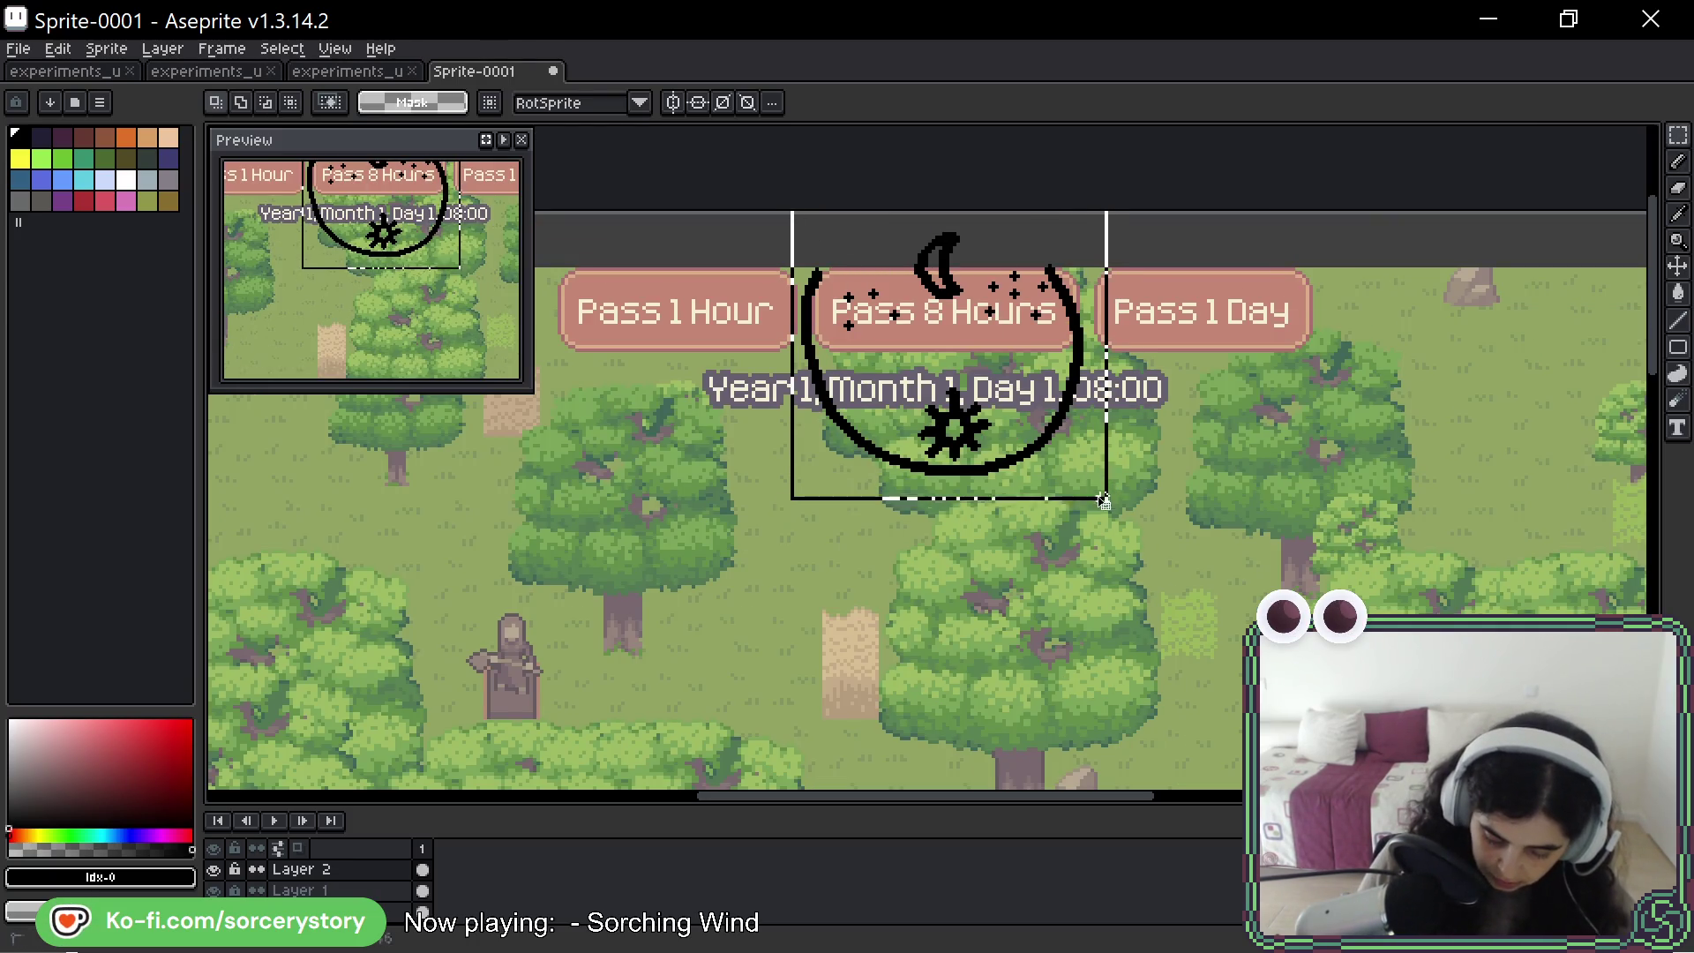
mouse_move(1119, 204)
left_mouse_down()
mouse_move(1174, 309)
mouse_move(944, 535)
mouse_move(858, 240)
mouse_move(1130, 423)
mouse_move(776, 366)
mouse_move(1169, 324)
mouse_move(861, 530)
mouse_move(1116, 218)
mouse_move(986, 569)
mouse_move(1013, 203)
mouse_move(1035, 345)
left_mouse_up()
key("Escape")
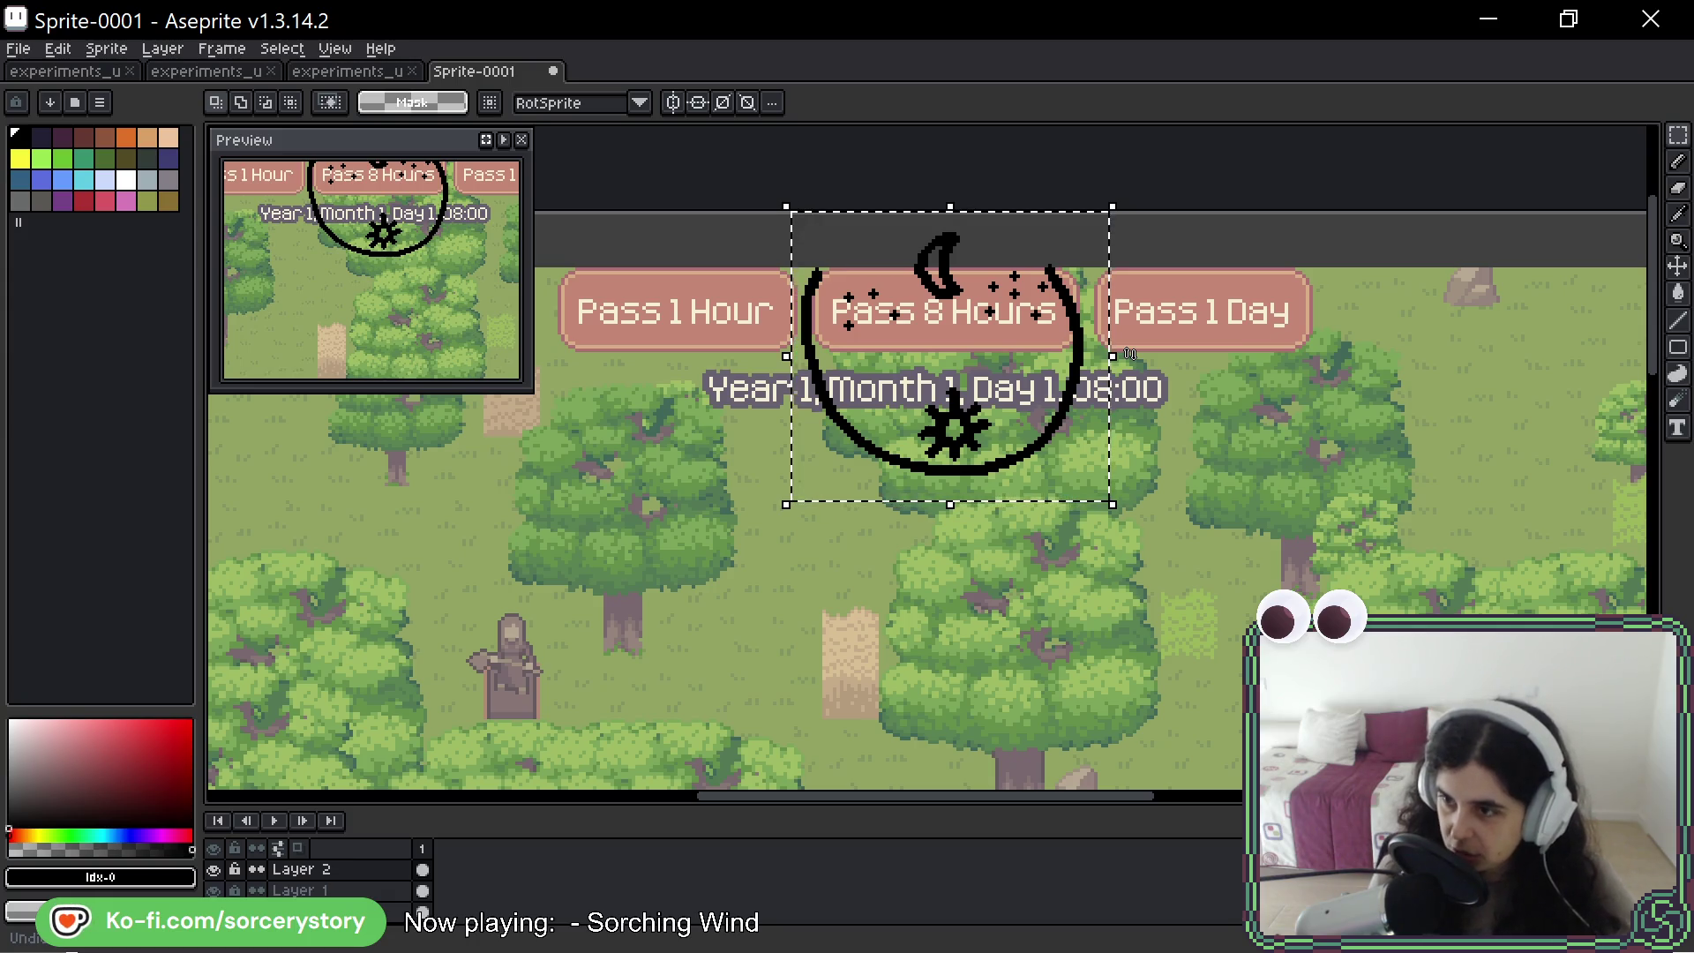
- Deselect and pencil a wavy line beneath the clock circle
key("ctrl+d")
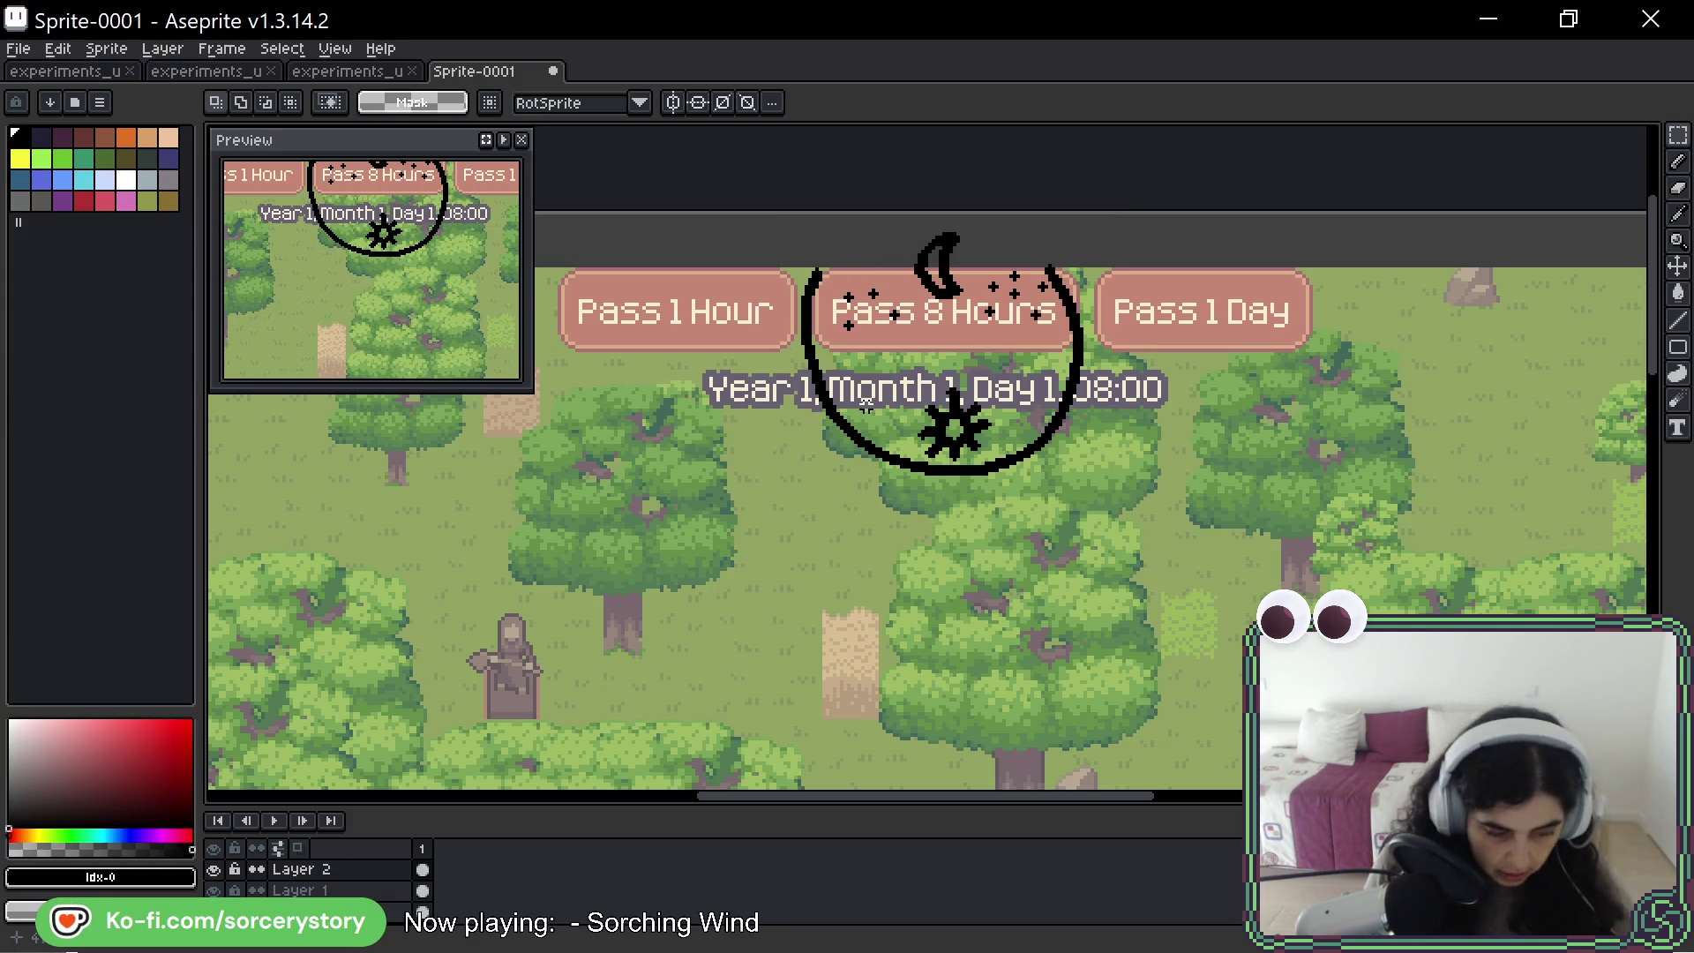
key("b")
left_click_drag(861, 516, 1090, 511)
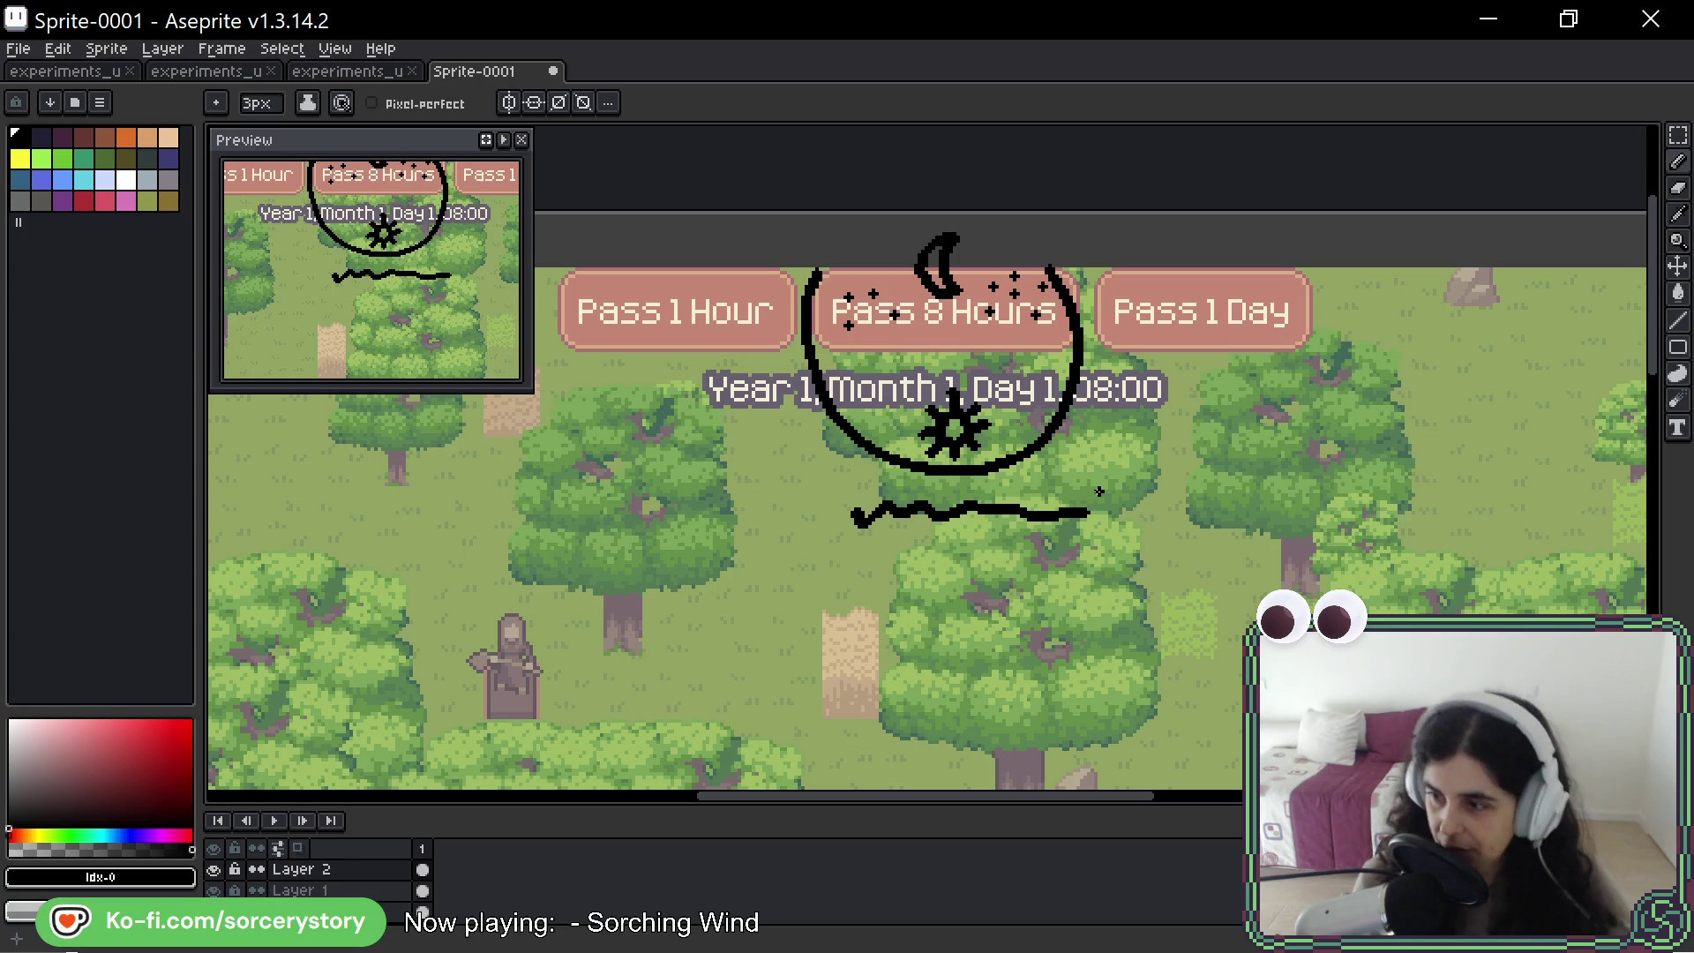
- Undo the wavy line, then sketch and undo a box around the date label
key("ctrl+z")
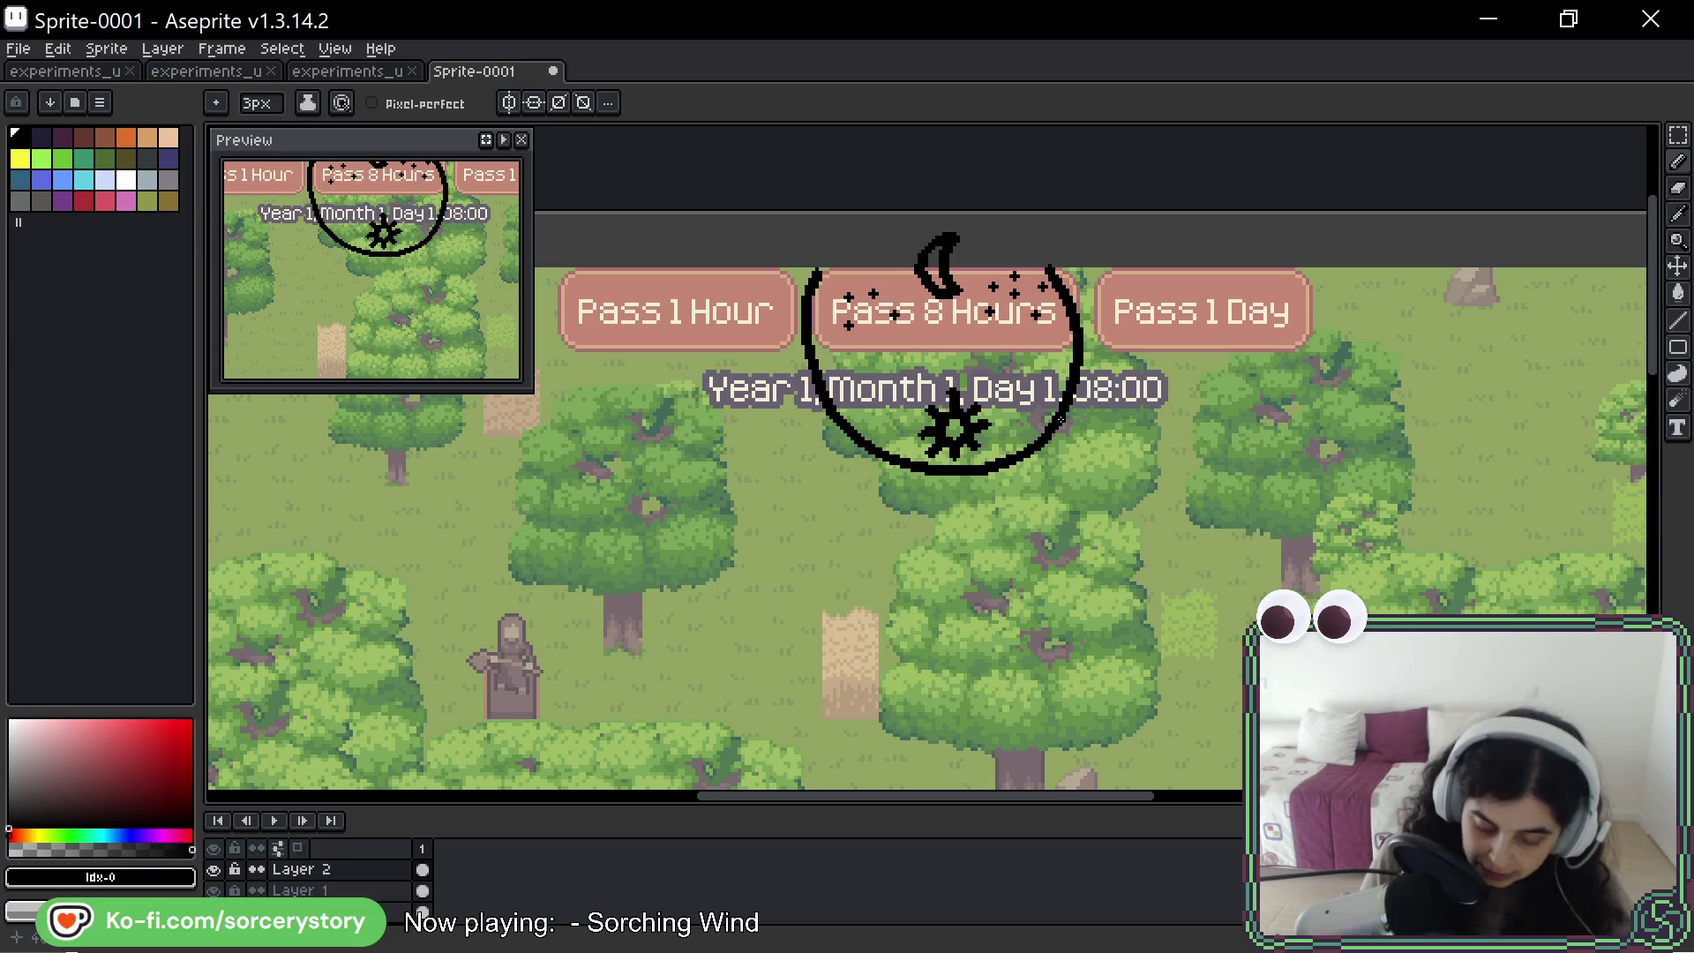
mouse_move(694, 358)
left_mouse_down()
mouse_move(742, 443)
mouse_move(1226, 388)
mouse_move(697, 388)
left_mouse_up()
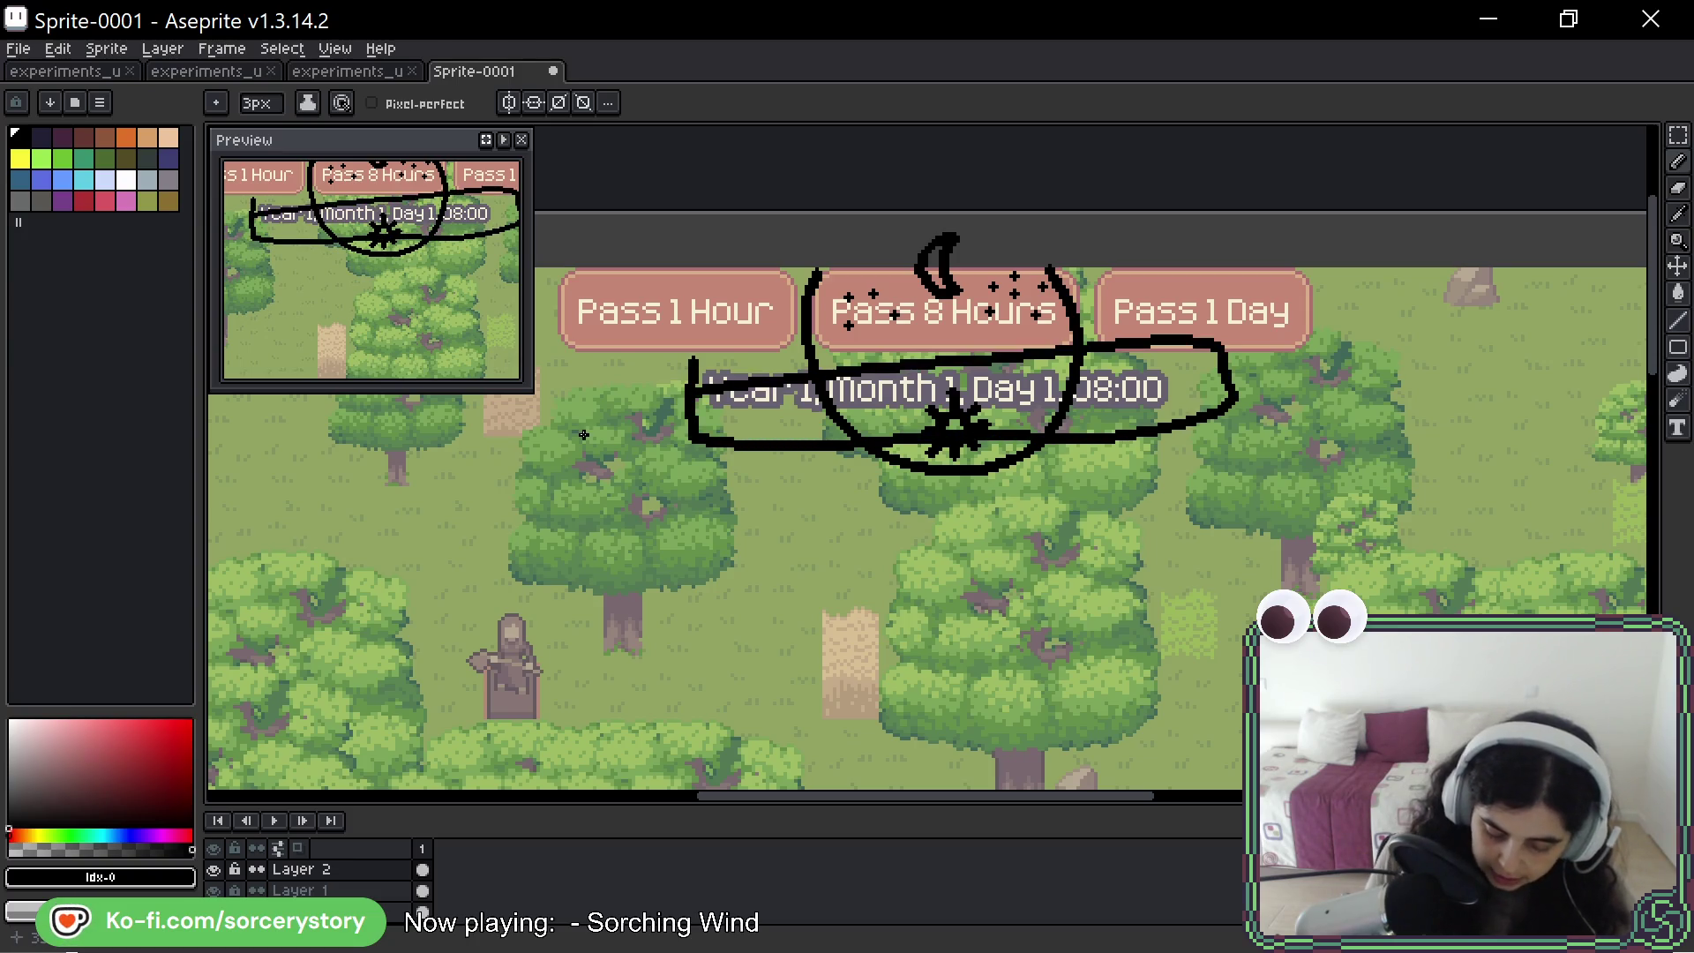
key("ctrl+z")
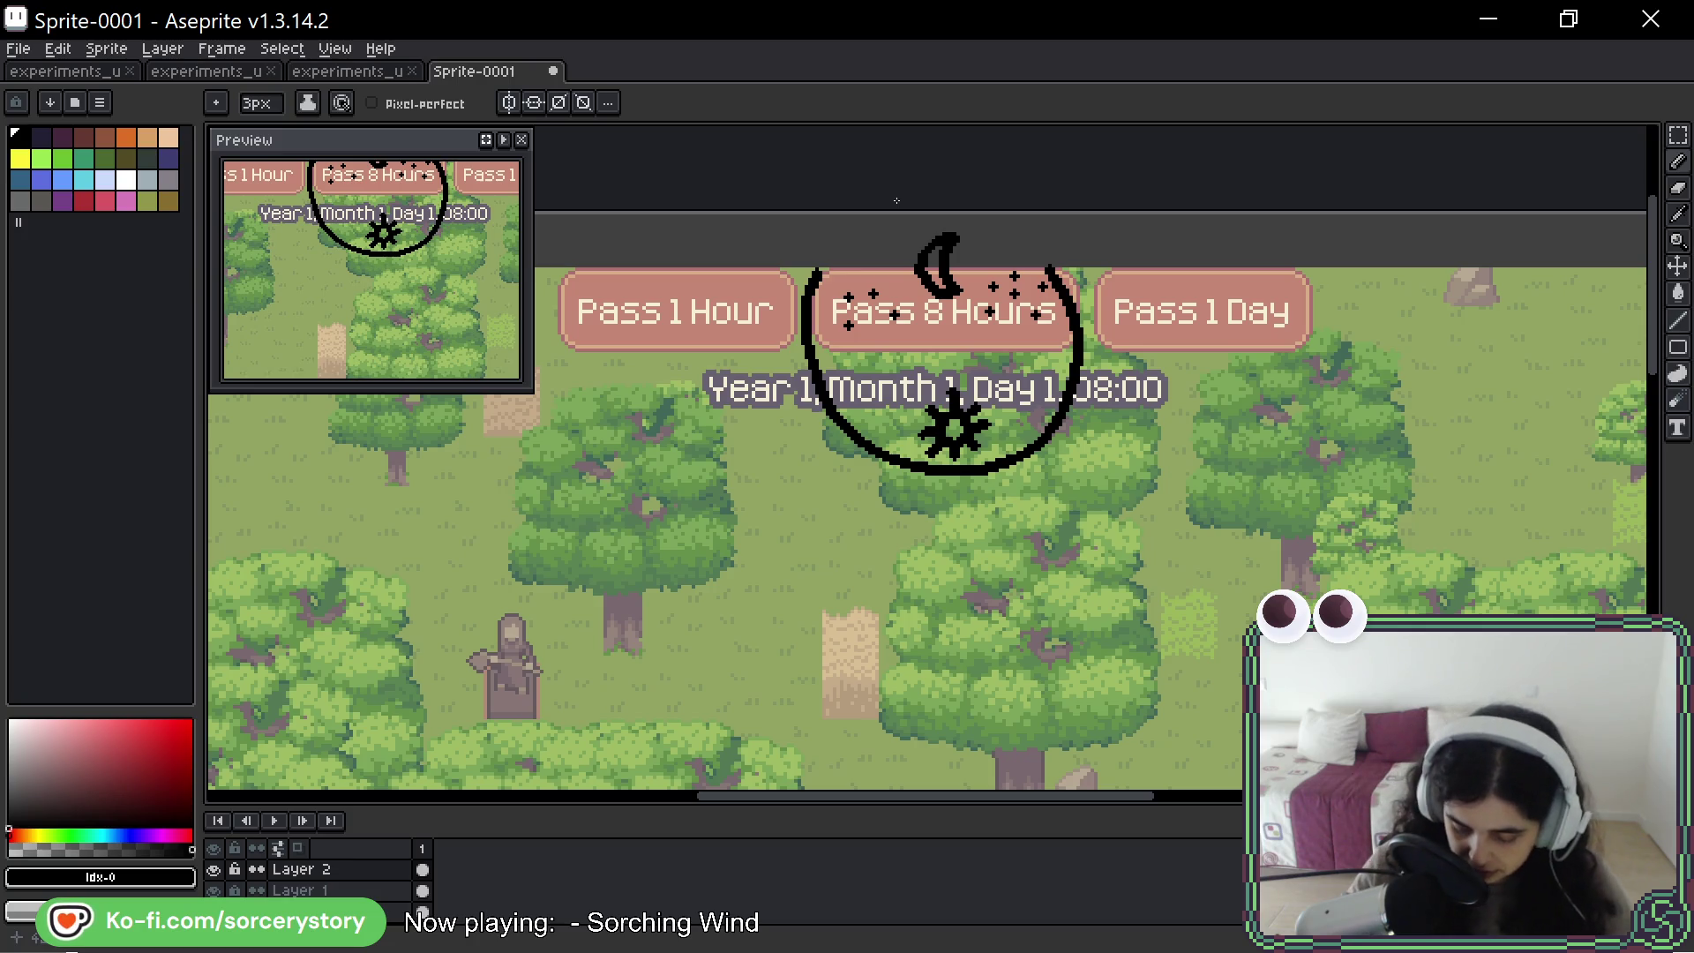
key("space")
- Pan to the screenshot's left side, then draw and undo a line across the top
scroll(1362, 304, "right", 5)
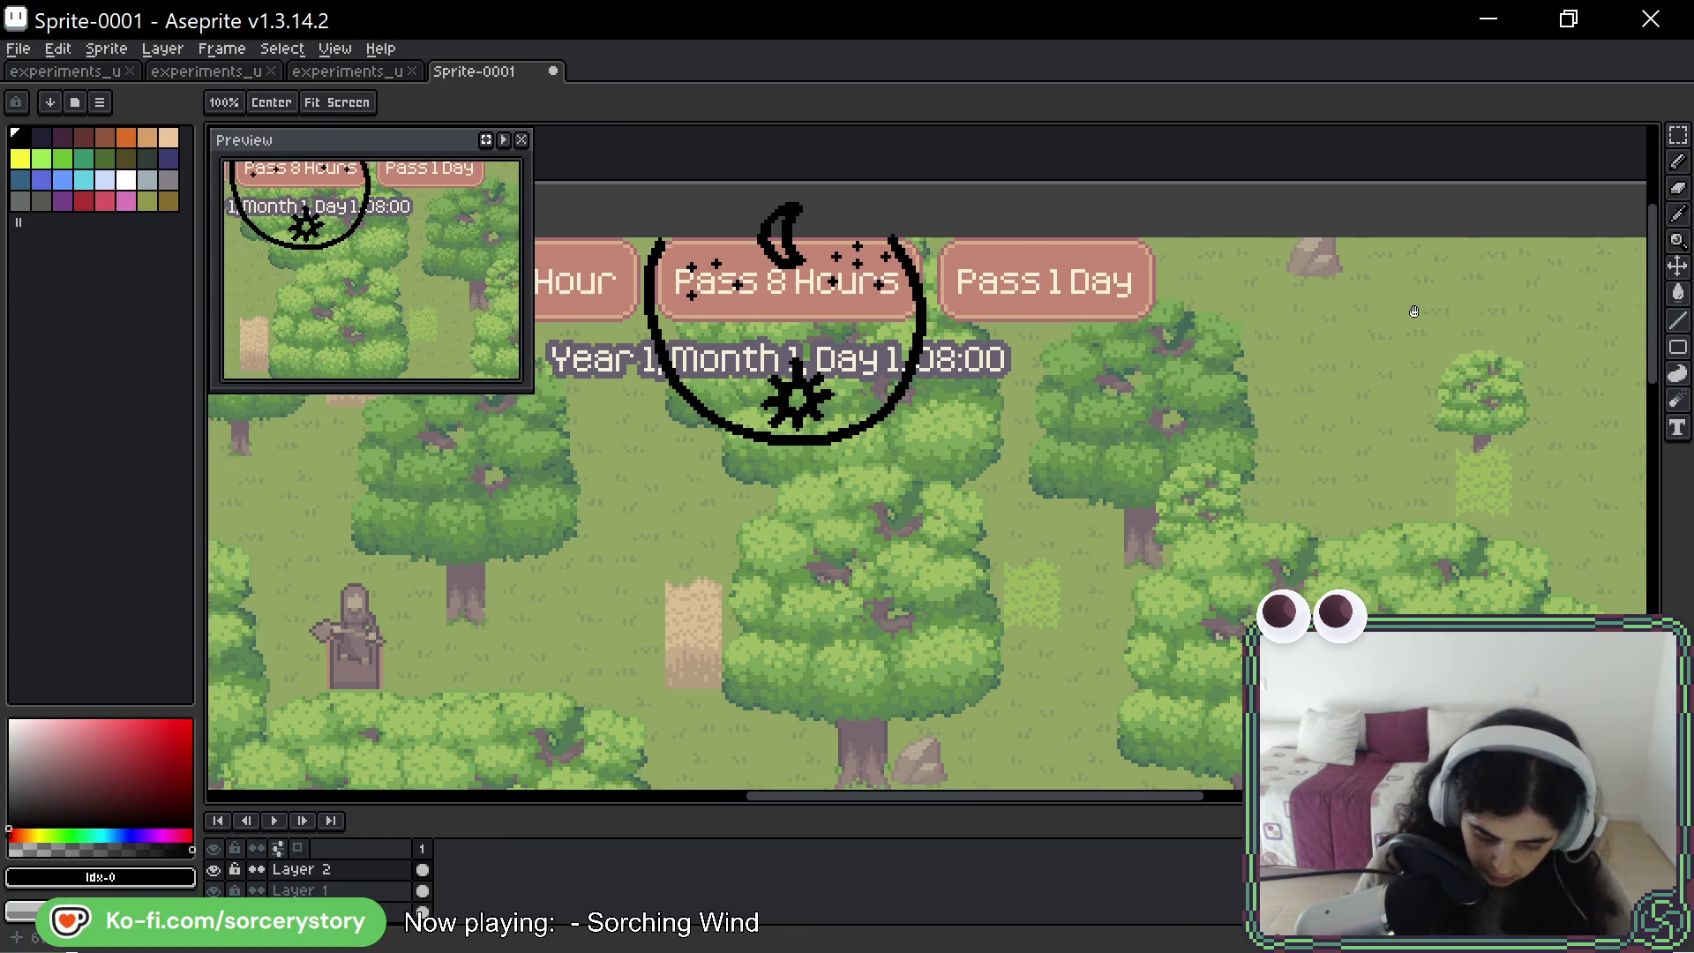
left_click_drag(1415, 311, 1535, 311)
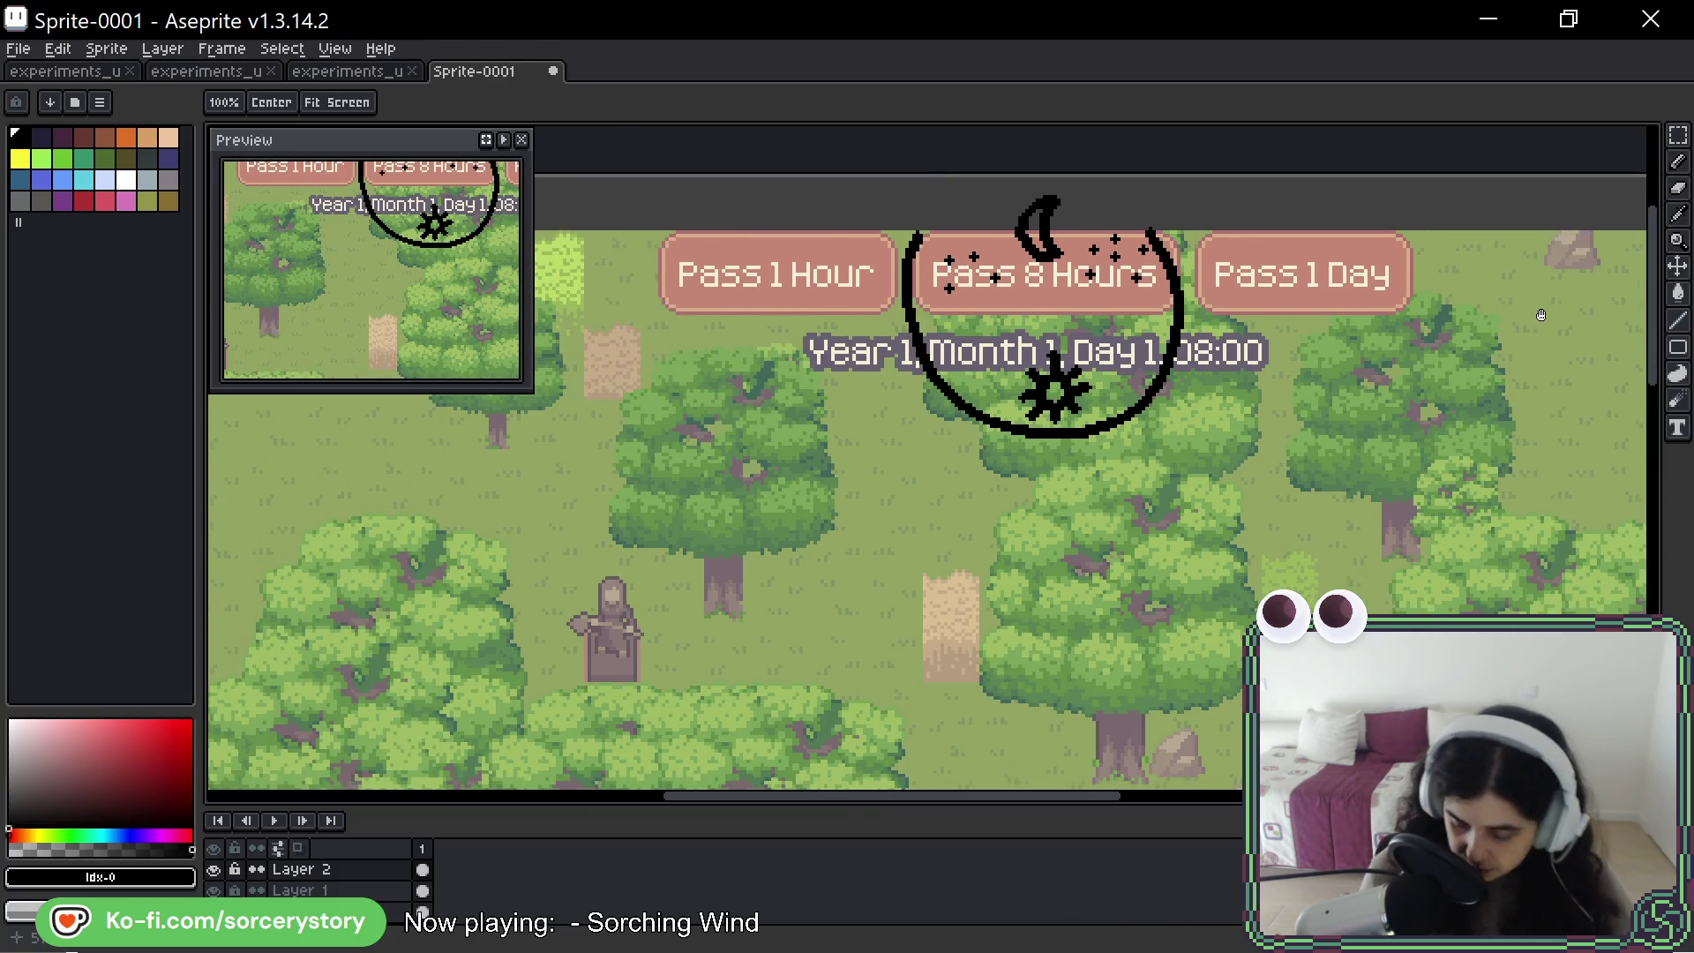
key("b")
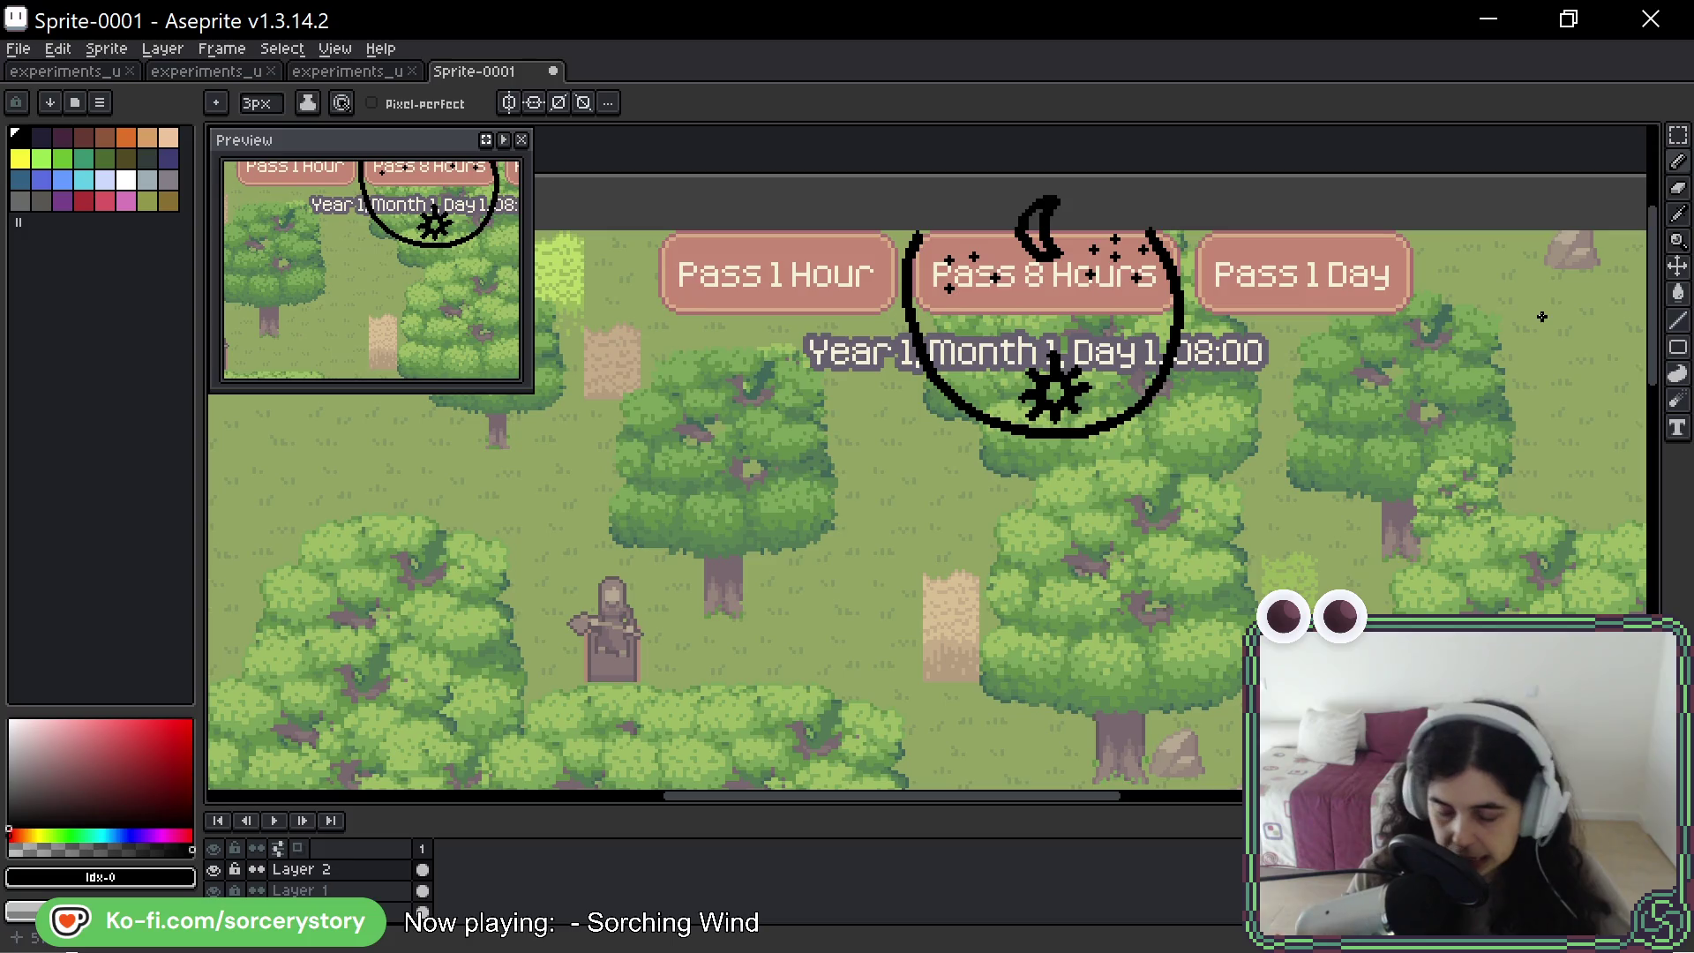
left_click_drag(1543, 317, 1429, 328)
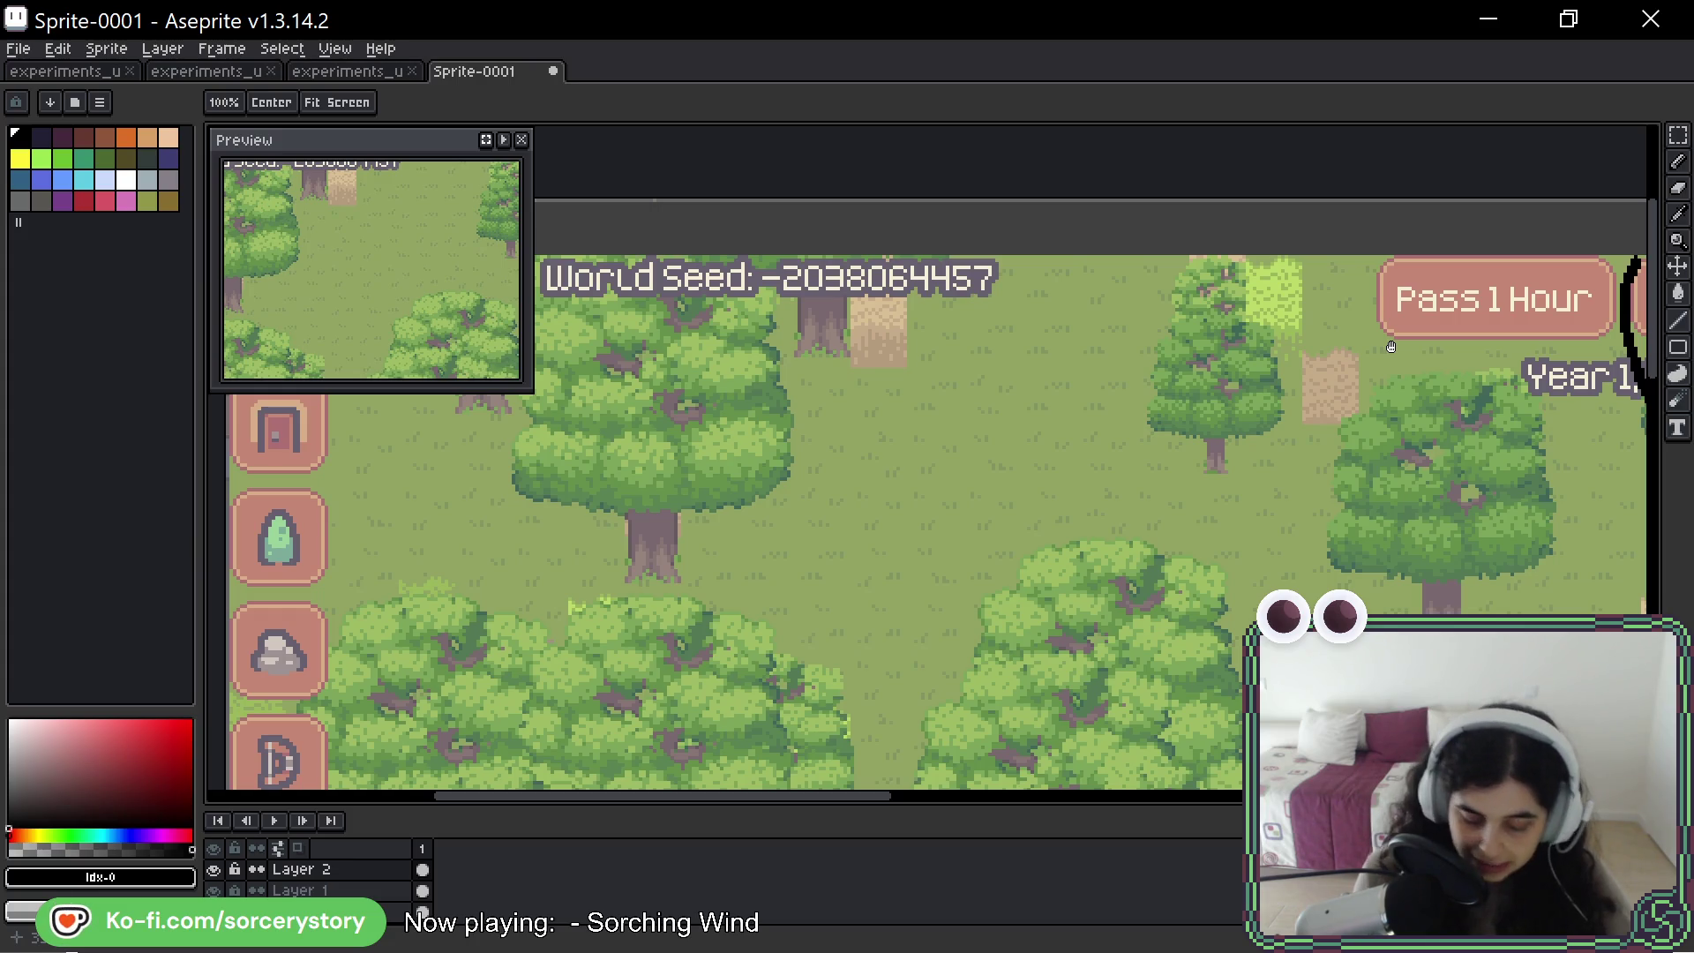
left_click_drag(756, 364, 1152, 377)
key("b")
left_click_drag(632, 335, 1583, 301)
scroll(1582, 301, "right", 6)
key("ctrl+z")
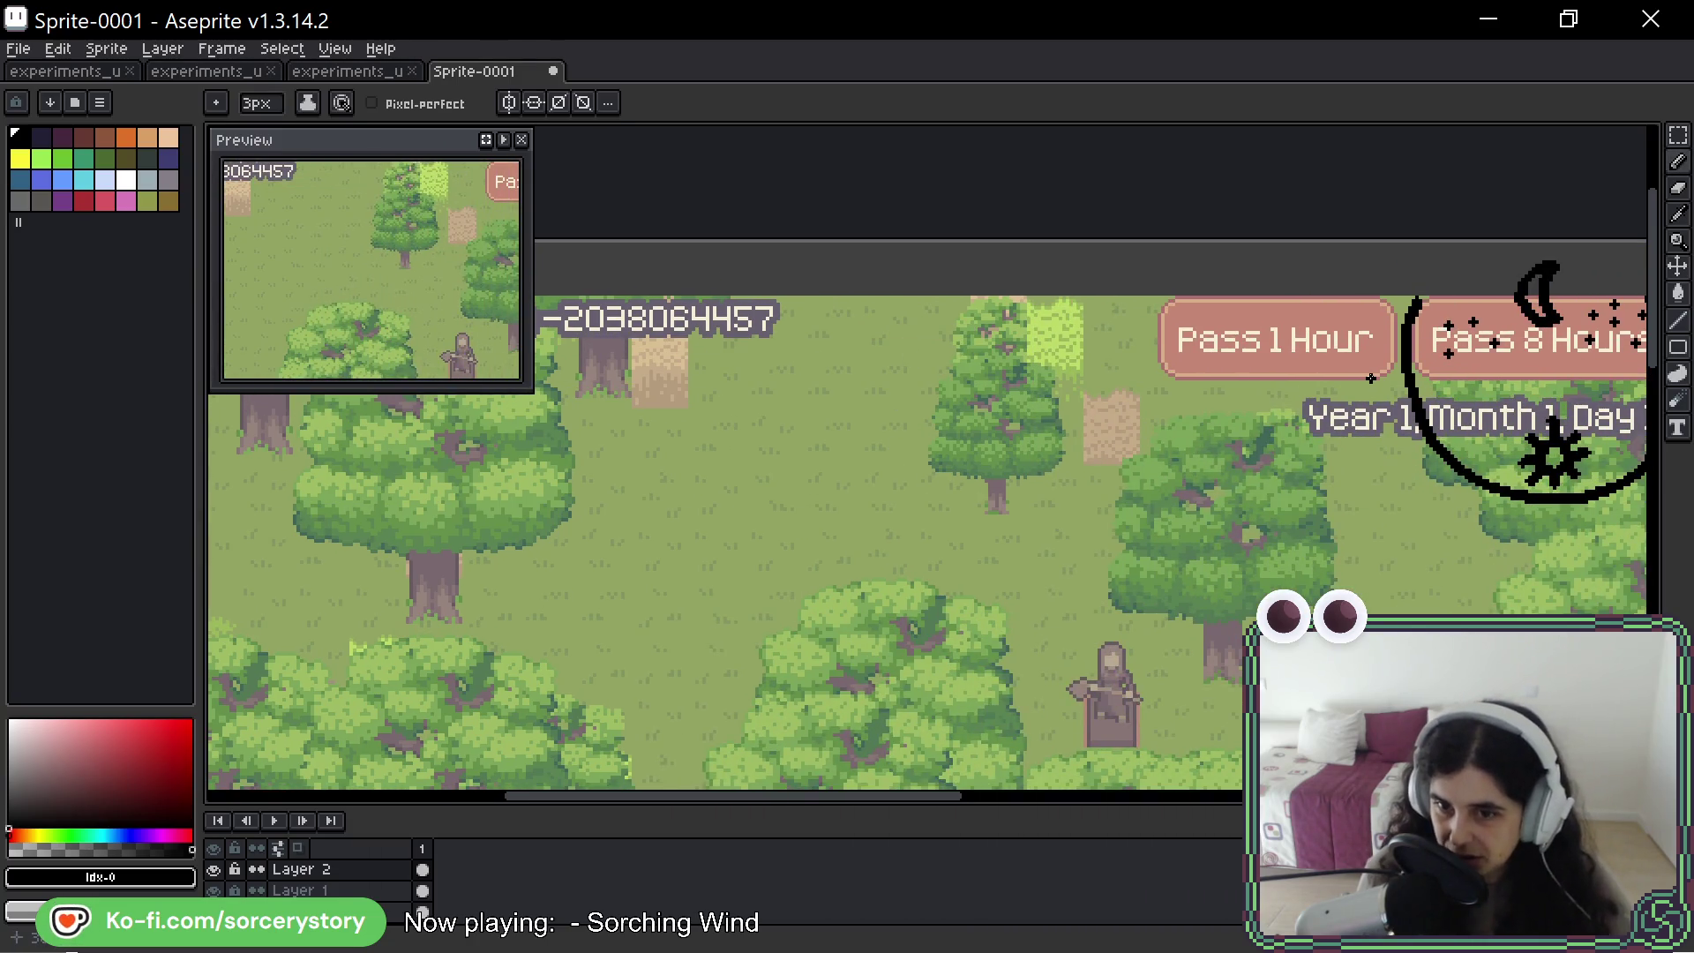
- Draw a divider line under the top bar and a mark near the 200 counter
scroll(1370, 379, "right", 5)
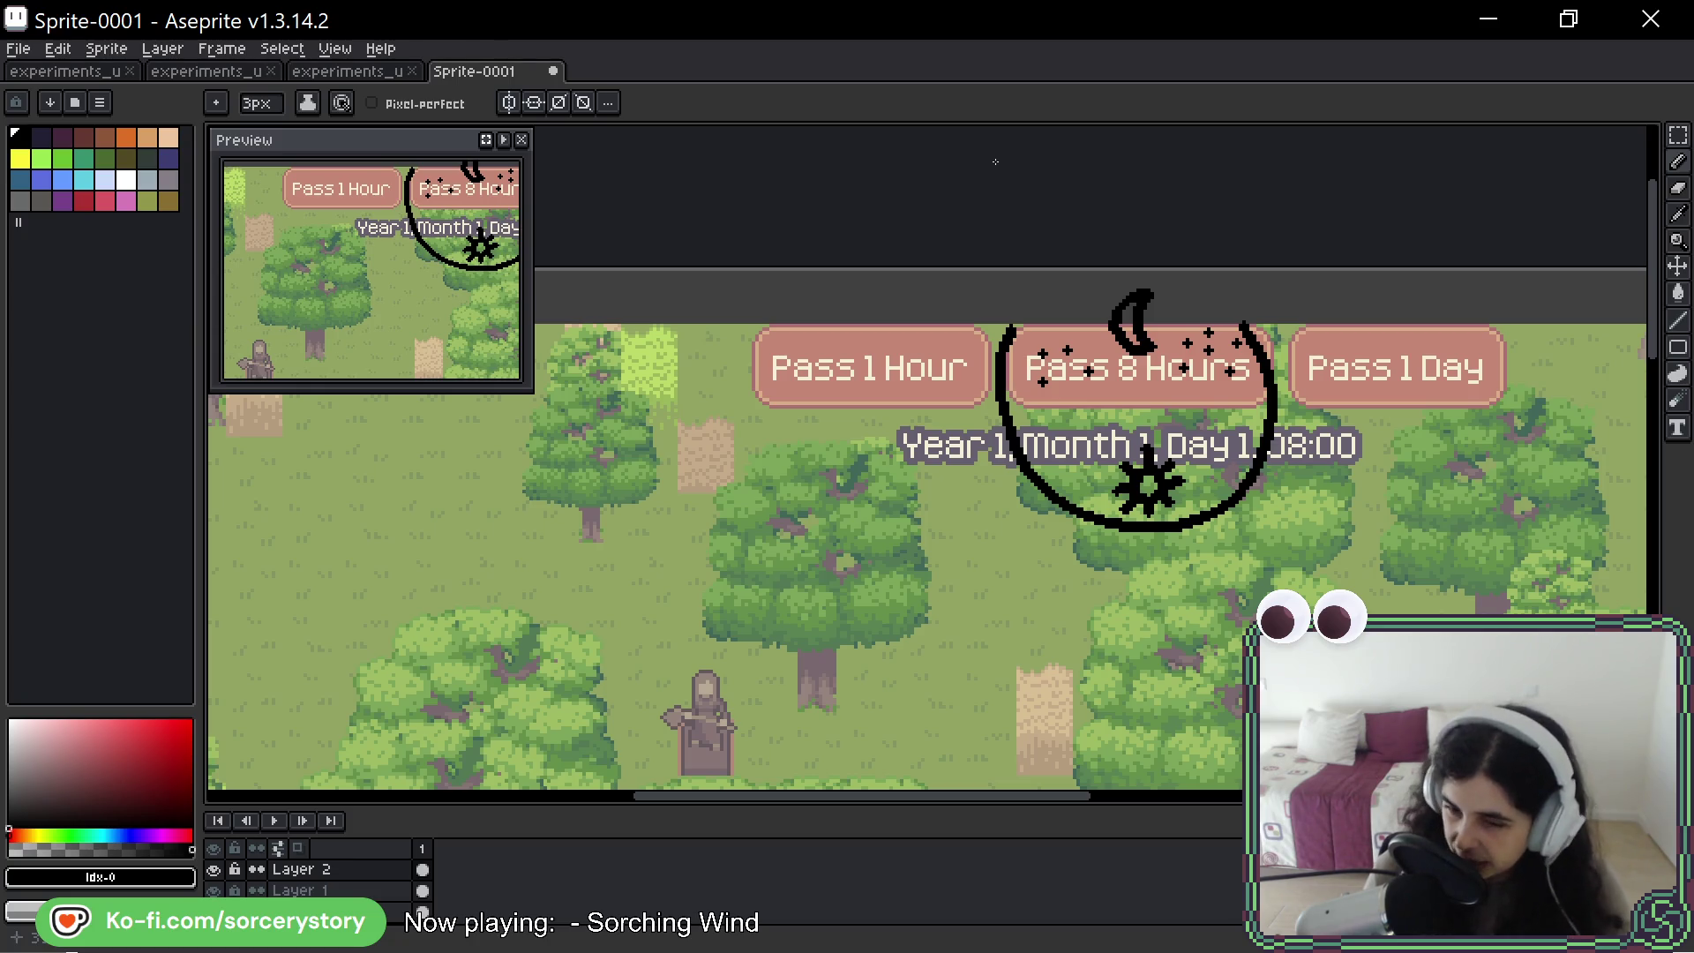
scroll(713, 398, "left", 5)
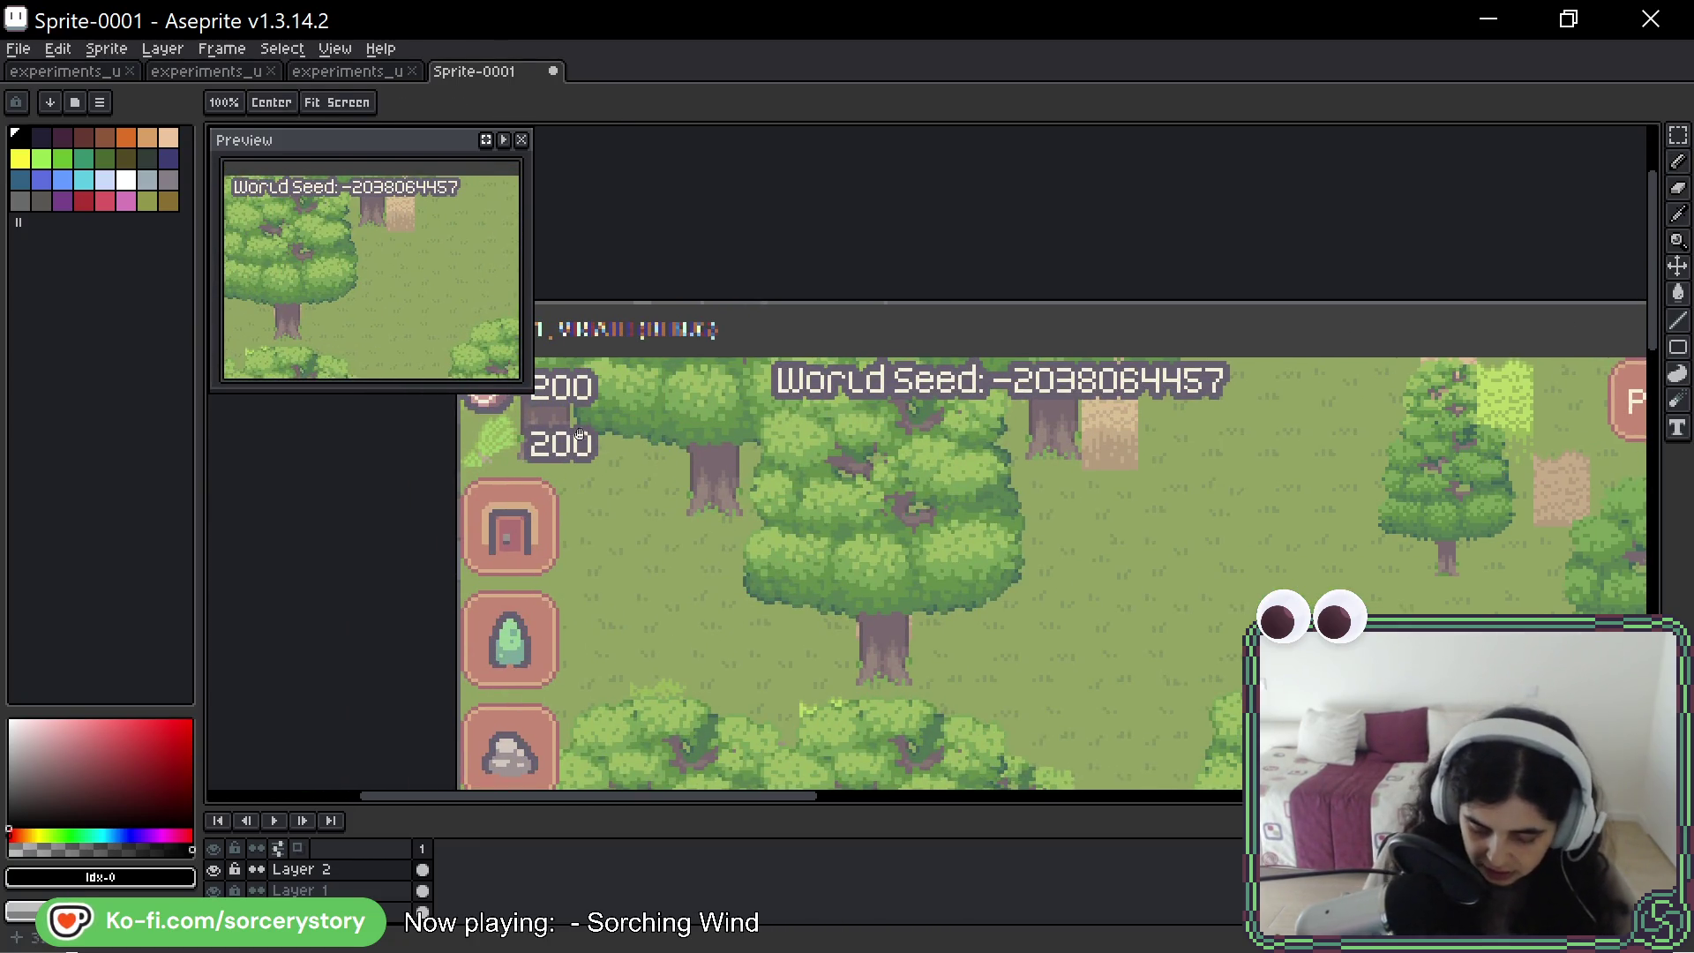
left_click_drag(470, 444, 1586, 450)
left_click_drag(555, 372, 564, 433)
- Redraw the short divider mark, then box and unbox the 200 counter and World Seed label
key("ctrl+z")
left_click_drag(552, 372, 565, 432)
mouse_move(717, 413)
left_mouse_down()
mouse_move(722, 371)
mouse_move(891, 419)
mouse_move(701, 414)
left_mouse_up()
mouse_move(920, 377)
left_mouse_down()
mouse_move(1059, 365)
mouse_move(937, 402)
left_mouse_up()
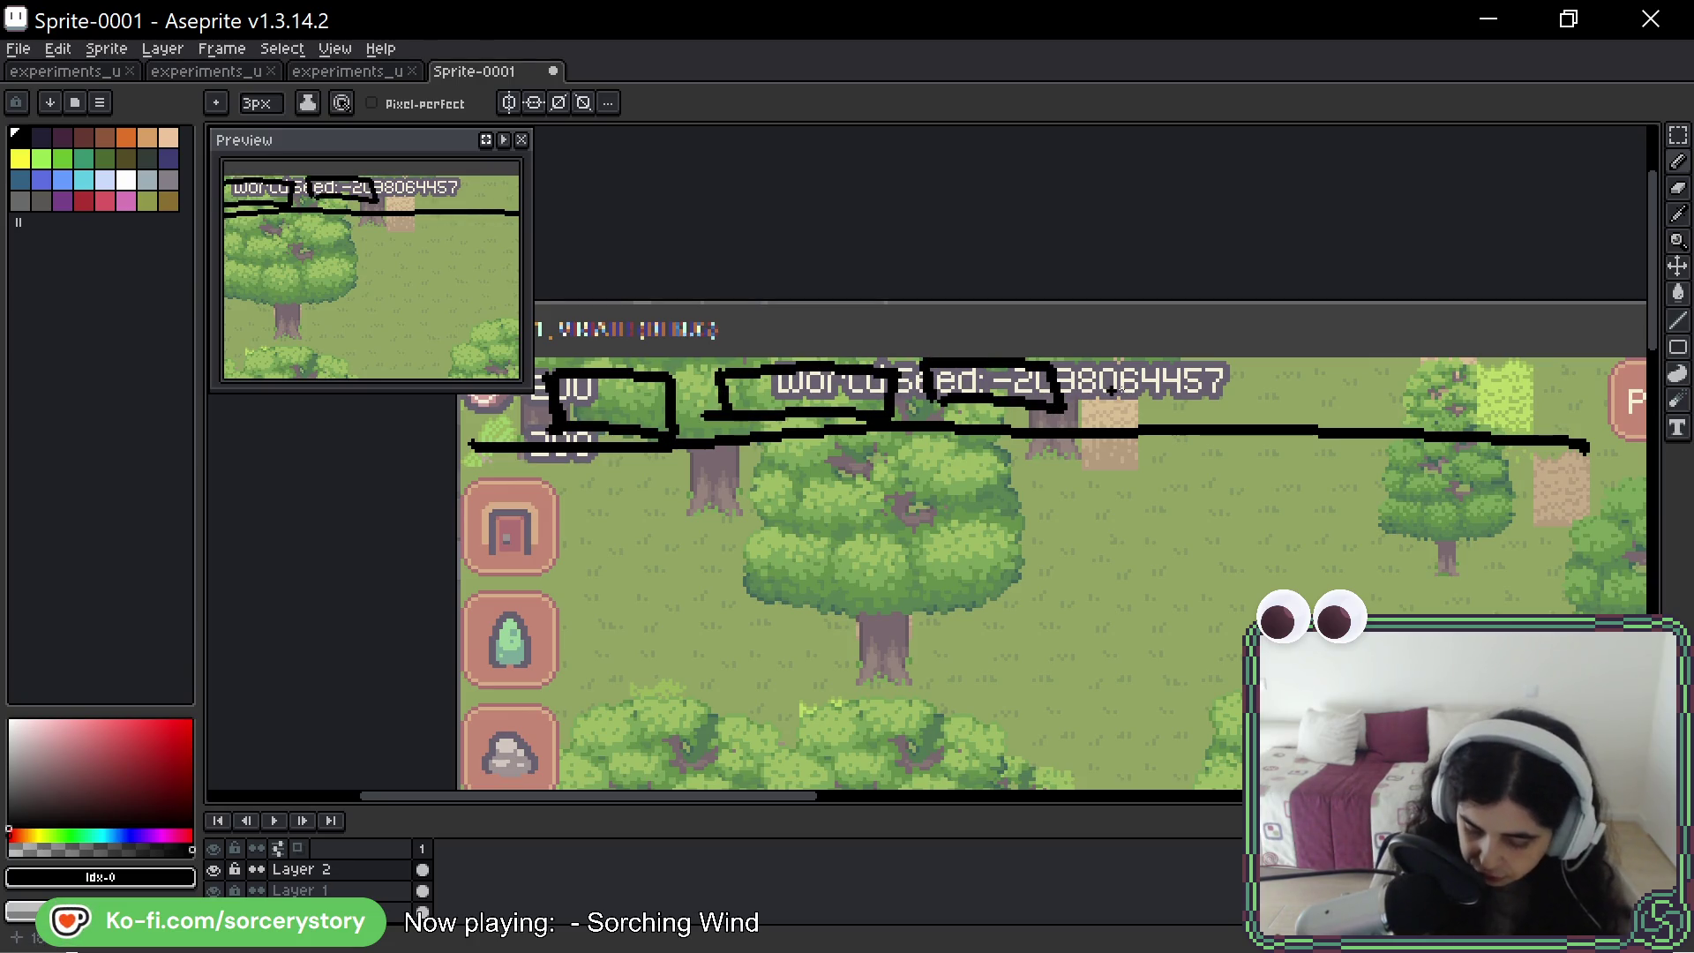
mouse_move(1098, 392)
left_mouse_down()
mouse_move(1155, 367)
mouse_move(1092, 415)
left_mouse_up()
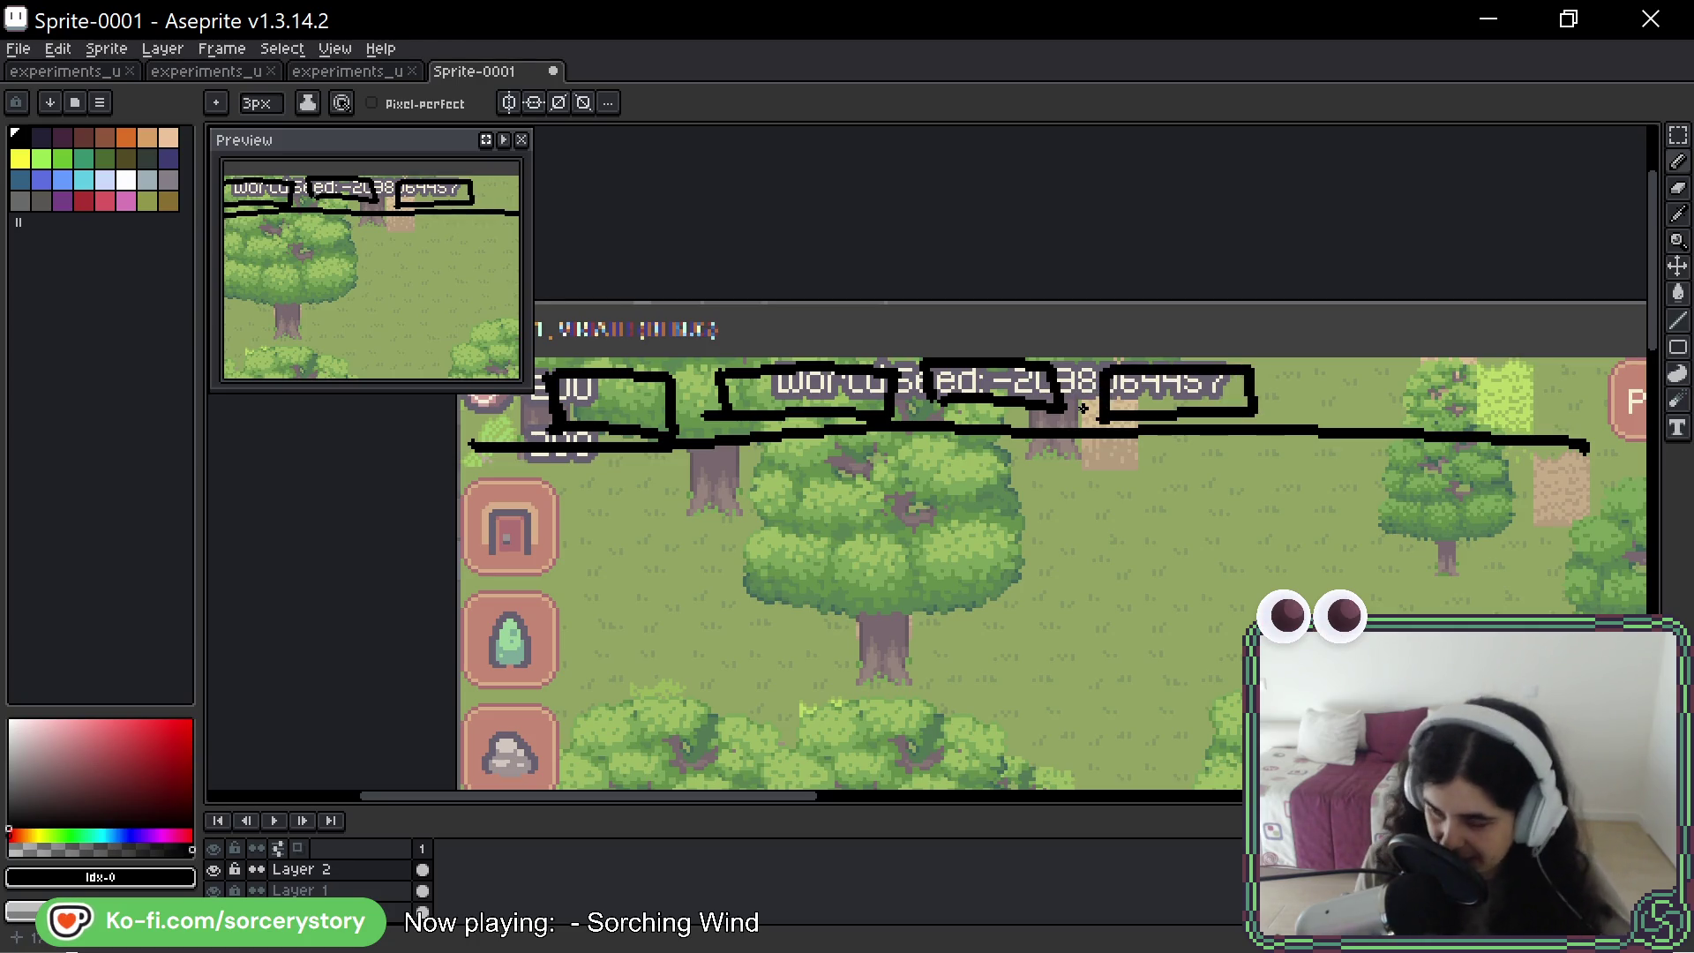
key("ctrl+z")
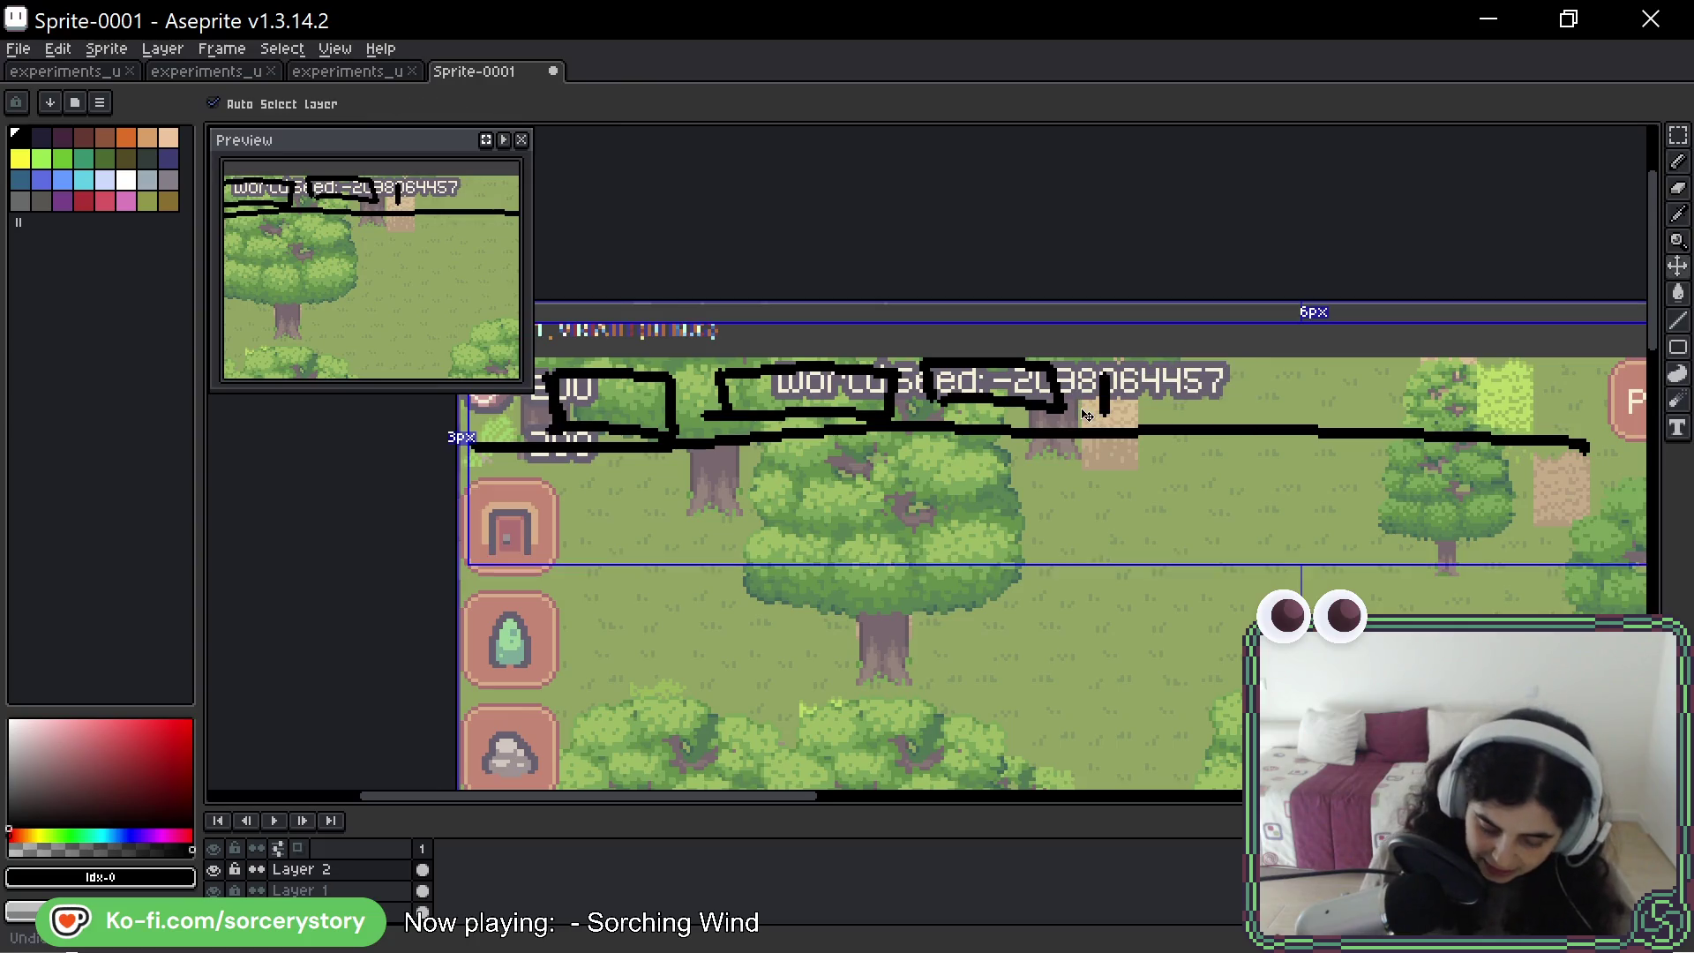
key("ctrl+z")
key("ctrl+z")
key("ctrl+z")
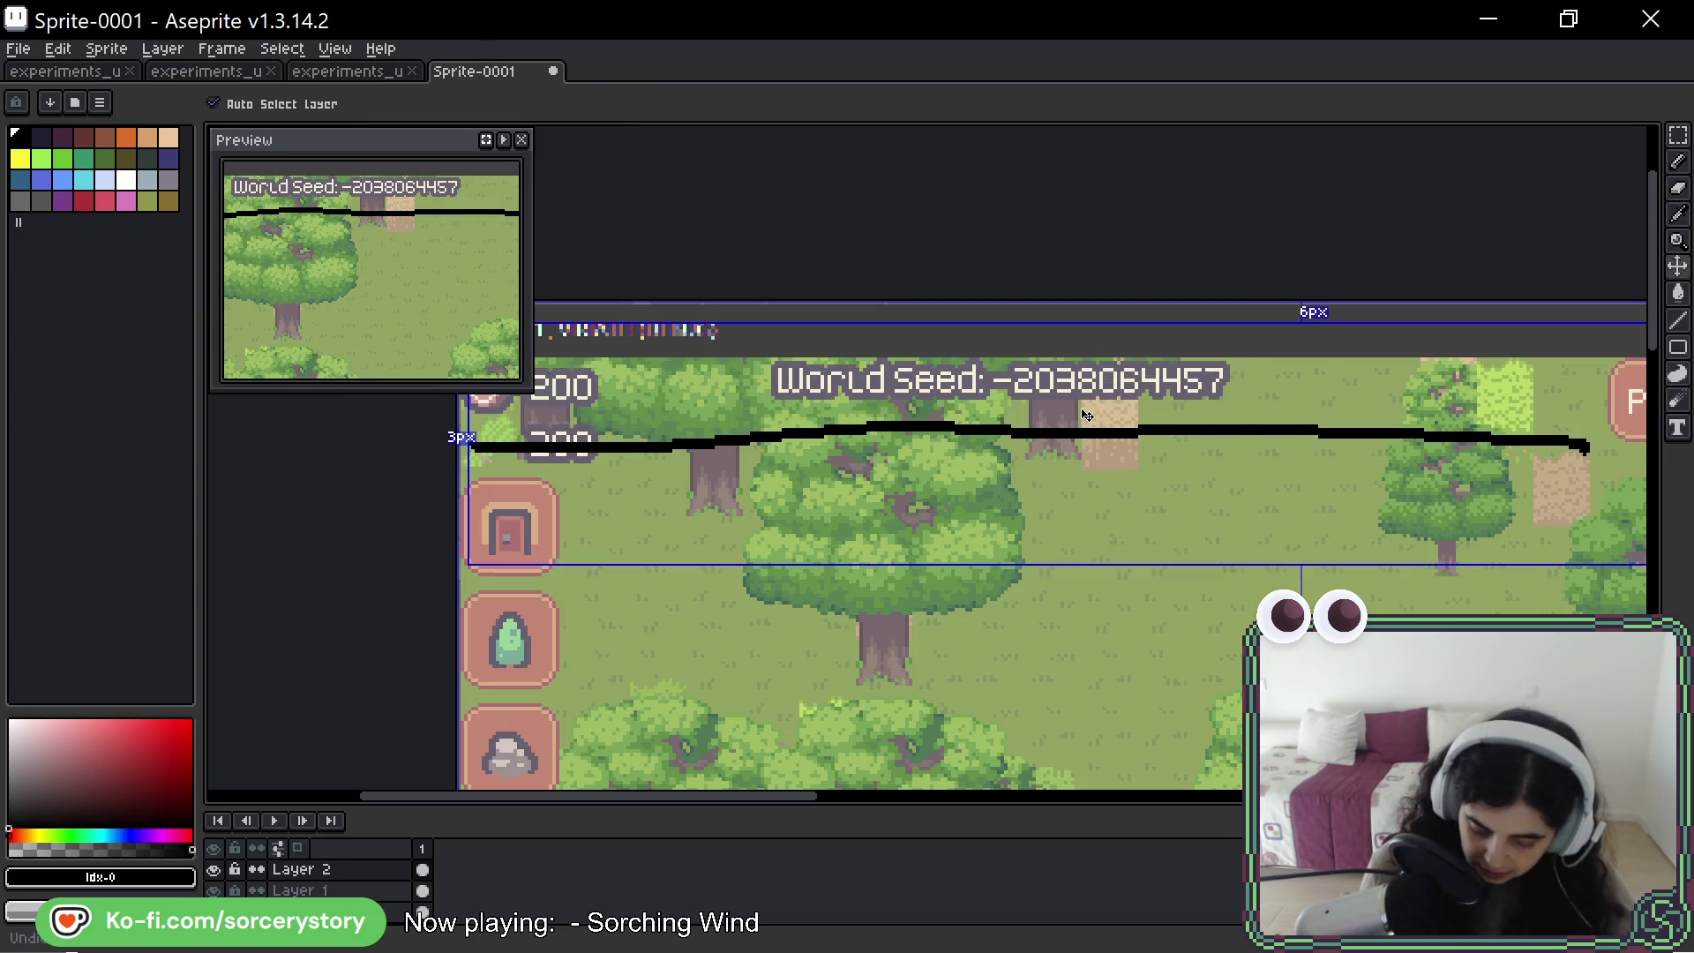
- Try a box around the upper-right tree and undo it
mouse_move(1368, 415)
left_mouse_down()
mouse_move(1418, 370)
mouse_move(1374, 422)
left_mouse_up()
key("ctrl+z")
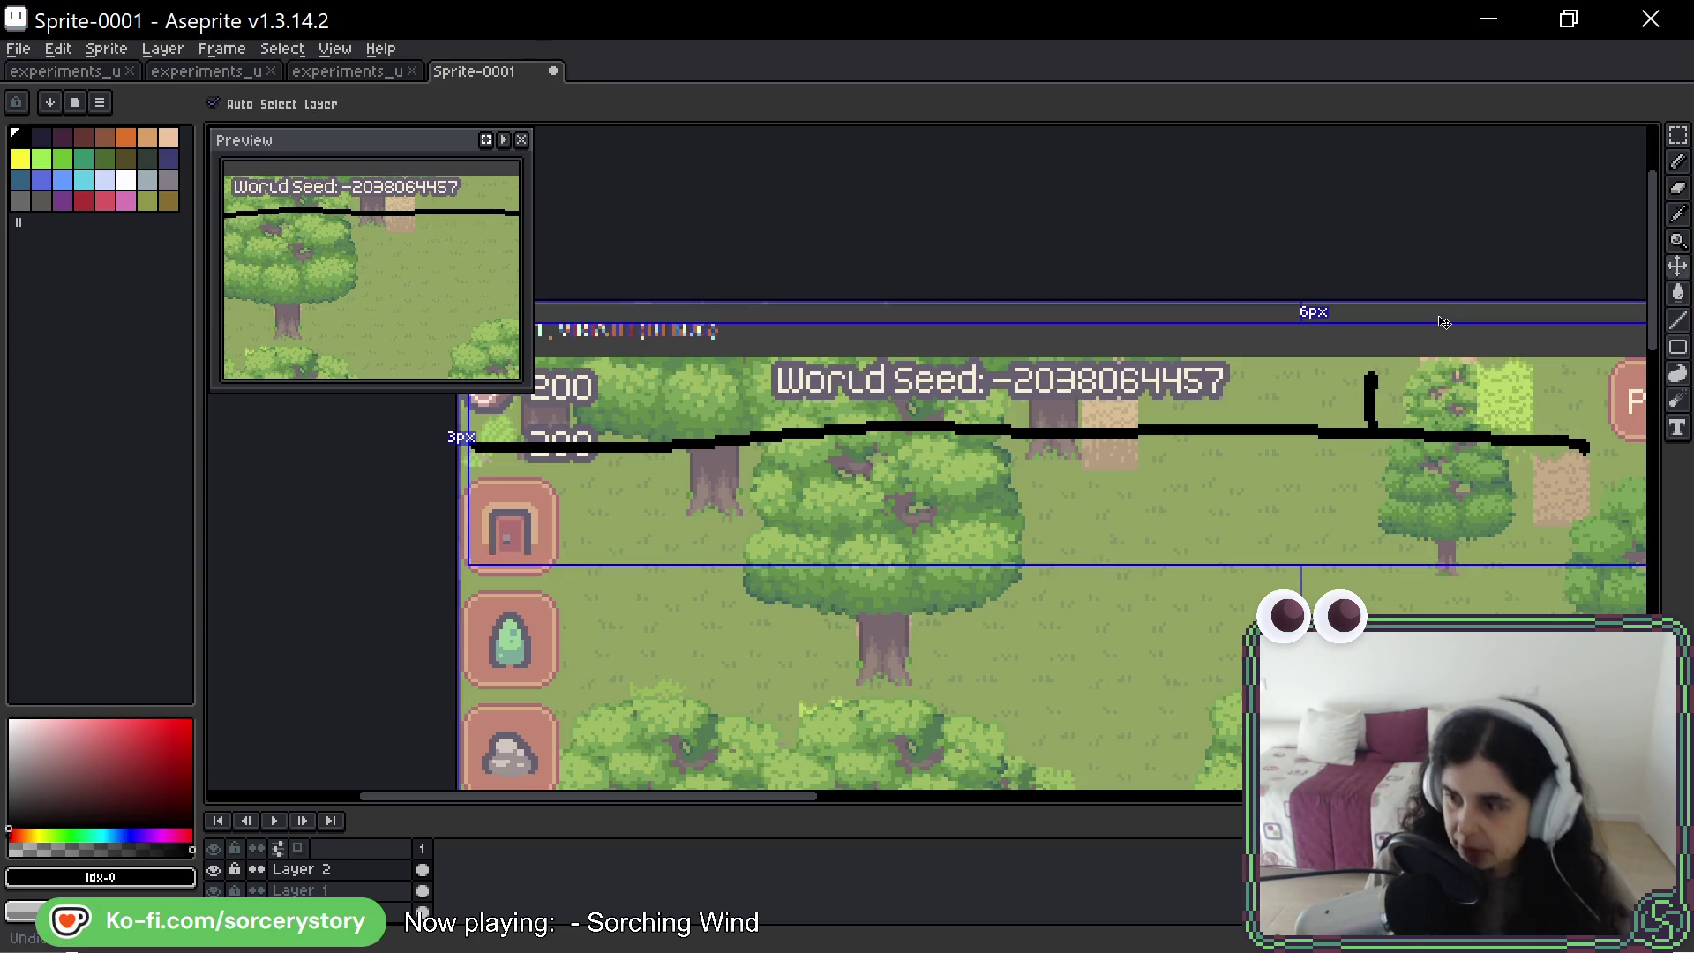
key("ctrl+z")
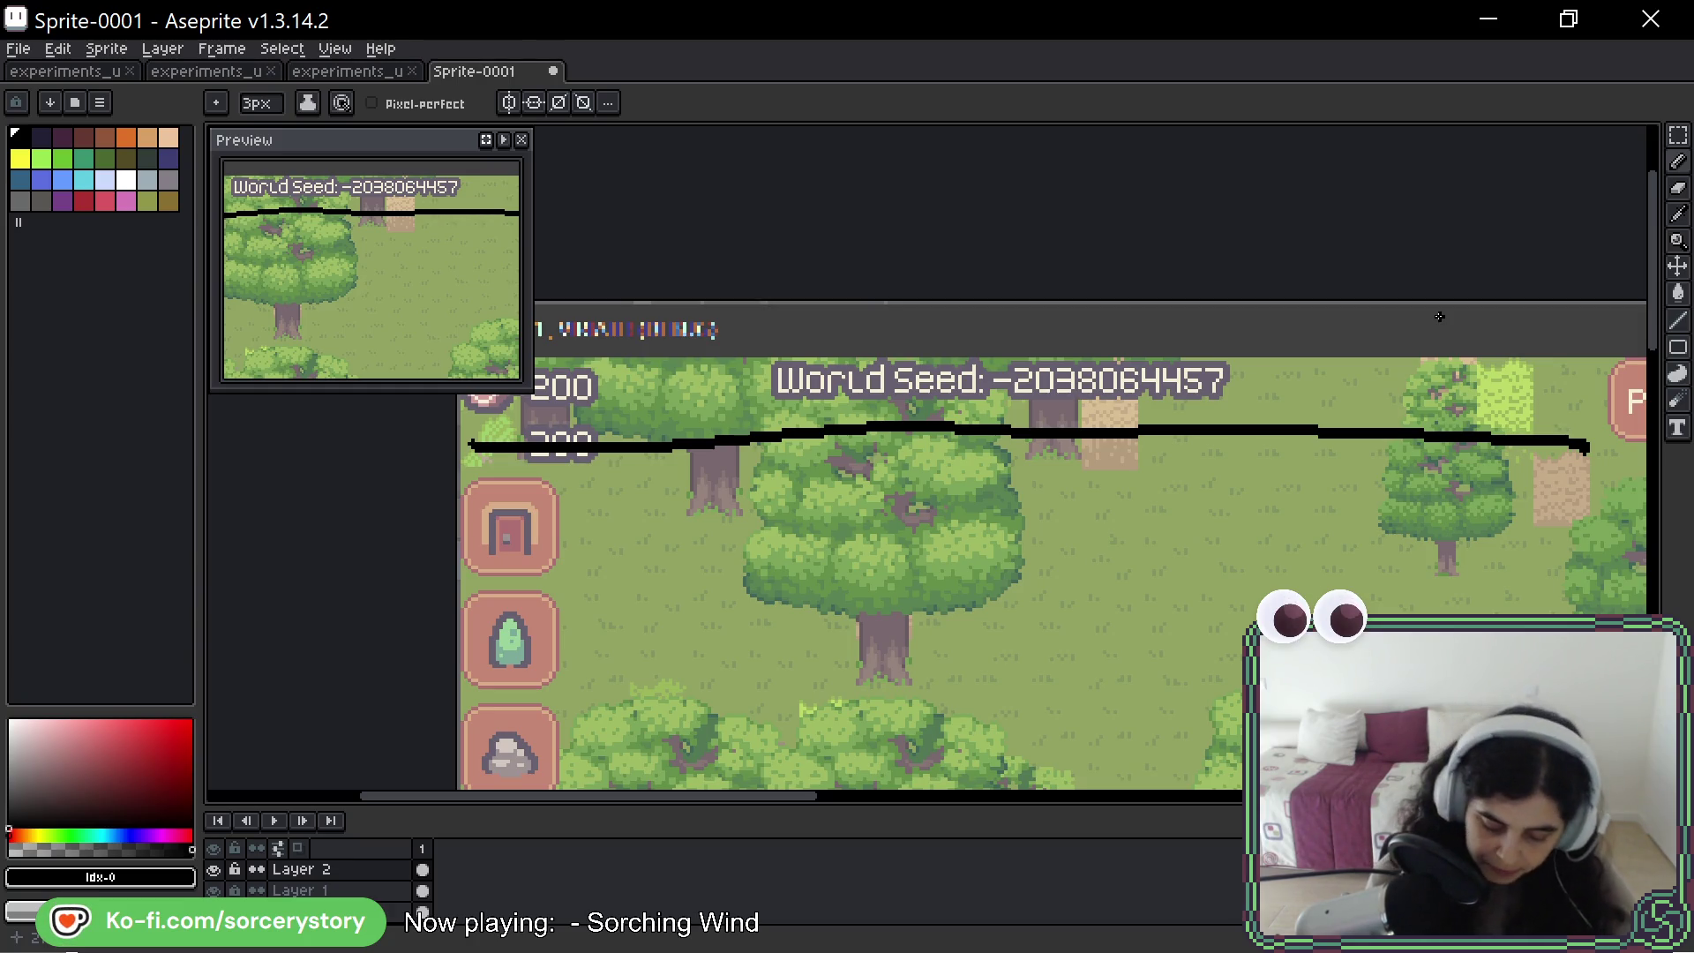
scroll(1058, 442, "down", 10)
scroll(1058, 442, "left", 5)
- Sketch a few trial strokes on the screenshot and undo them
left_click_drag(829, 304, 707, 448)
left_click_drag(741, 547, 1116, 693)
scroll(1116, 692, "down", 3)
left_click_drag(794, 304, 745, 485)
key("ctrl+z")
key("ctrl+z")
key("ctrl+z")
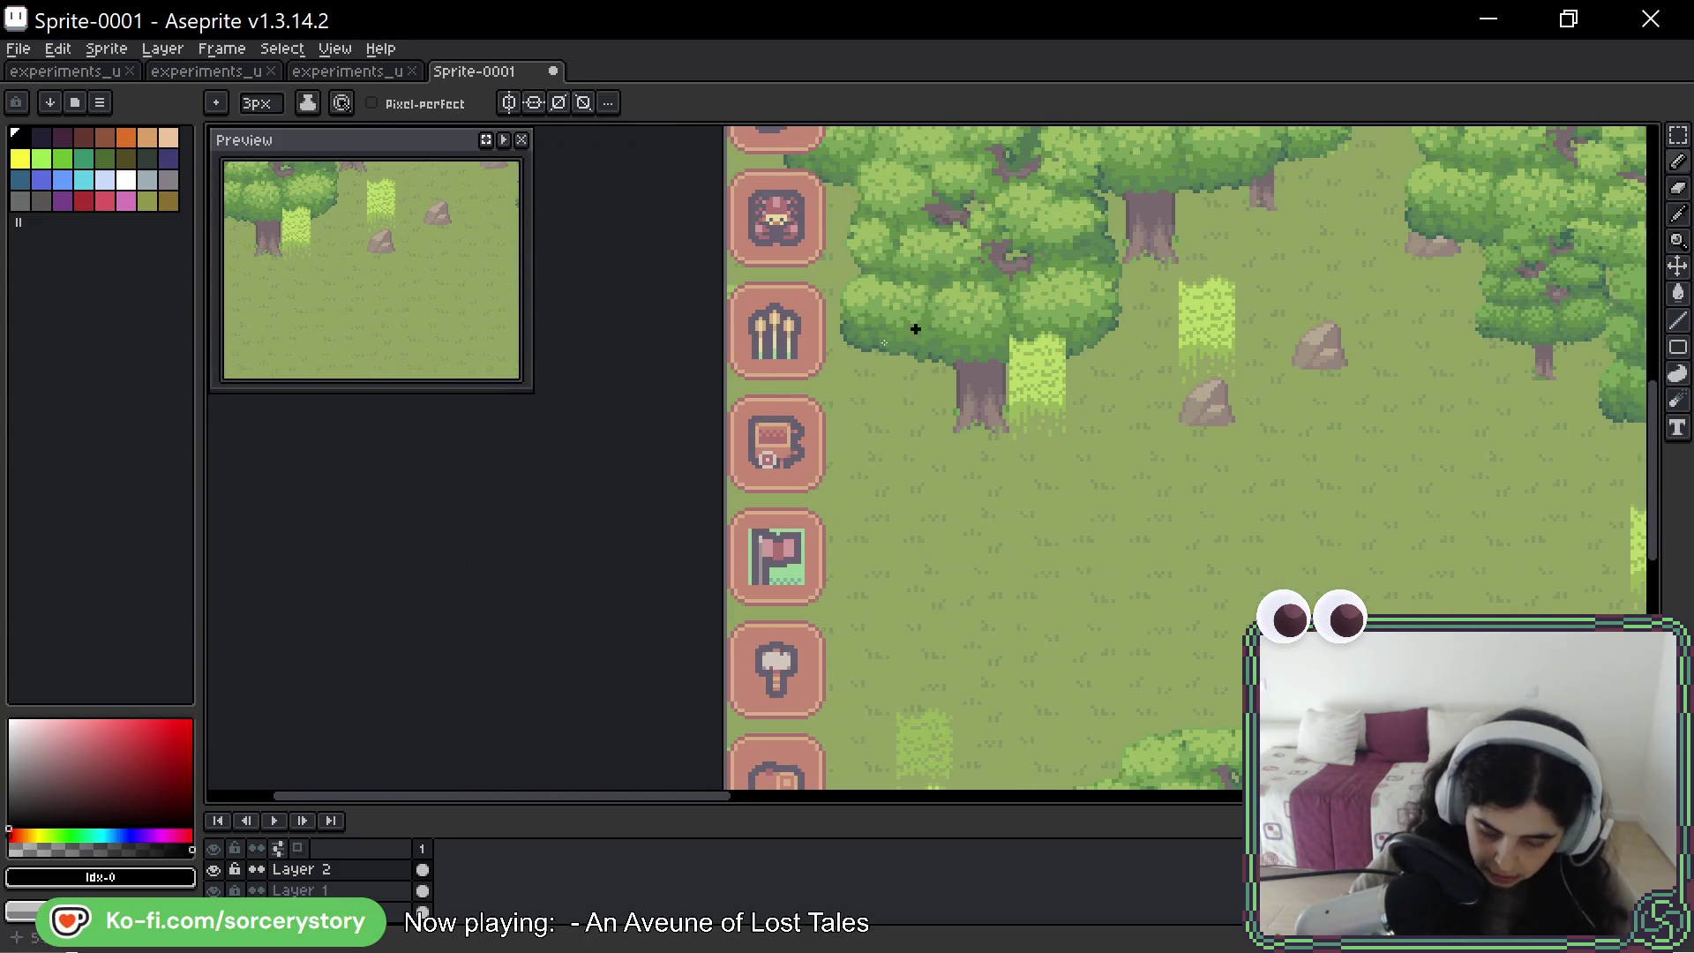
- Circle the right-side menu buttons, undo it, and bring the whole screenshot into view
scroll(915, 329, "down", 3)
scroll(971, 353, "right", 5)
scroll(1041, 406, "up", 2)
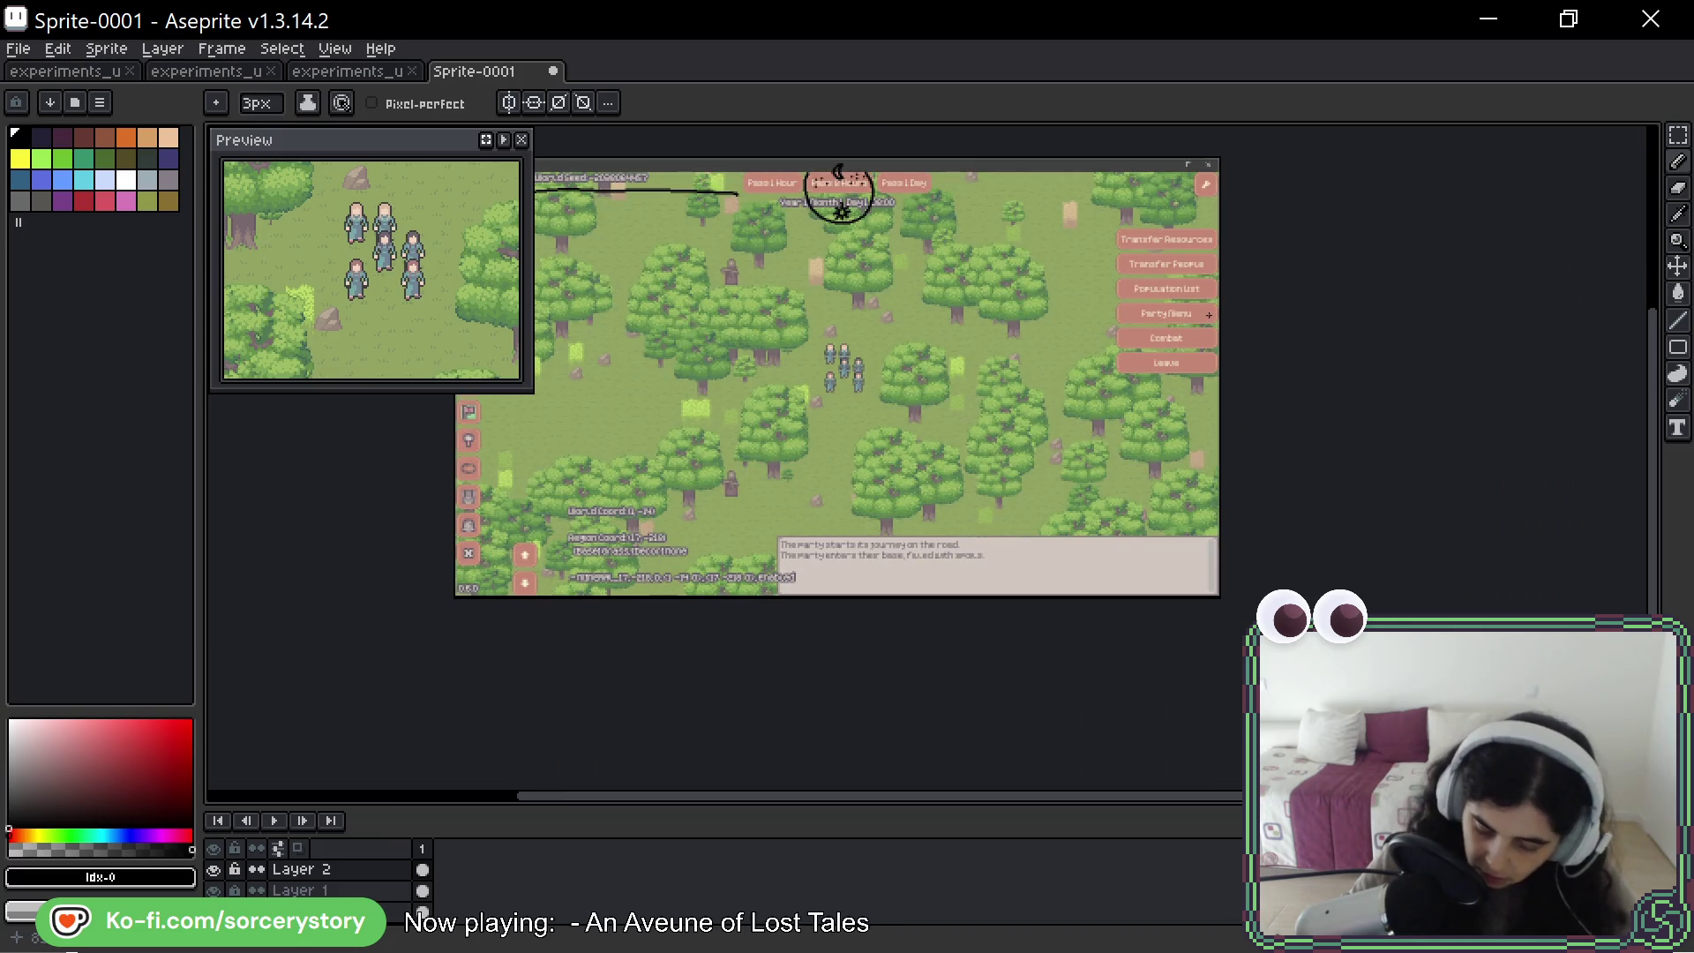
mouse_move(1183, 221)
left_mouse_down()
mouse_move(1134, 370)
mouse_move(1204, 265)
mouse_move(1193, 216)
left_mouse_up()
key("ctrl+z")
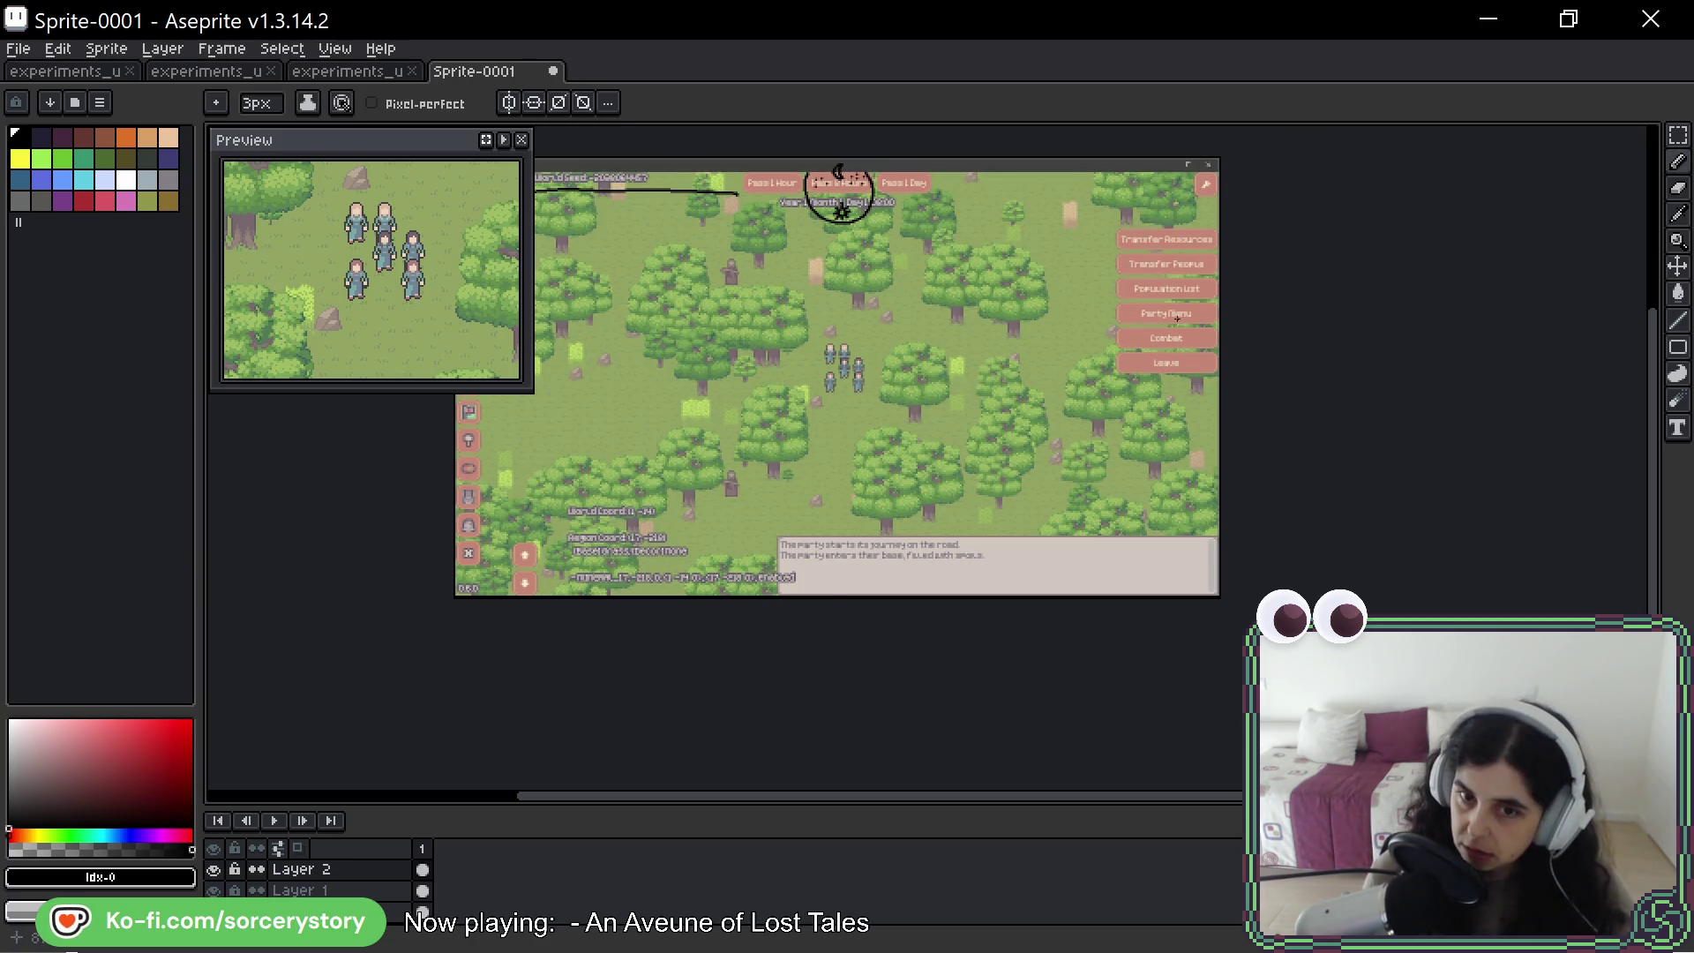
left_click_drag(1176, 317, 1497, 522)
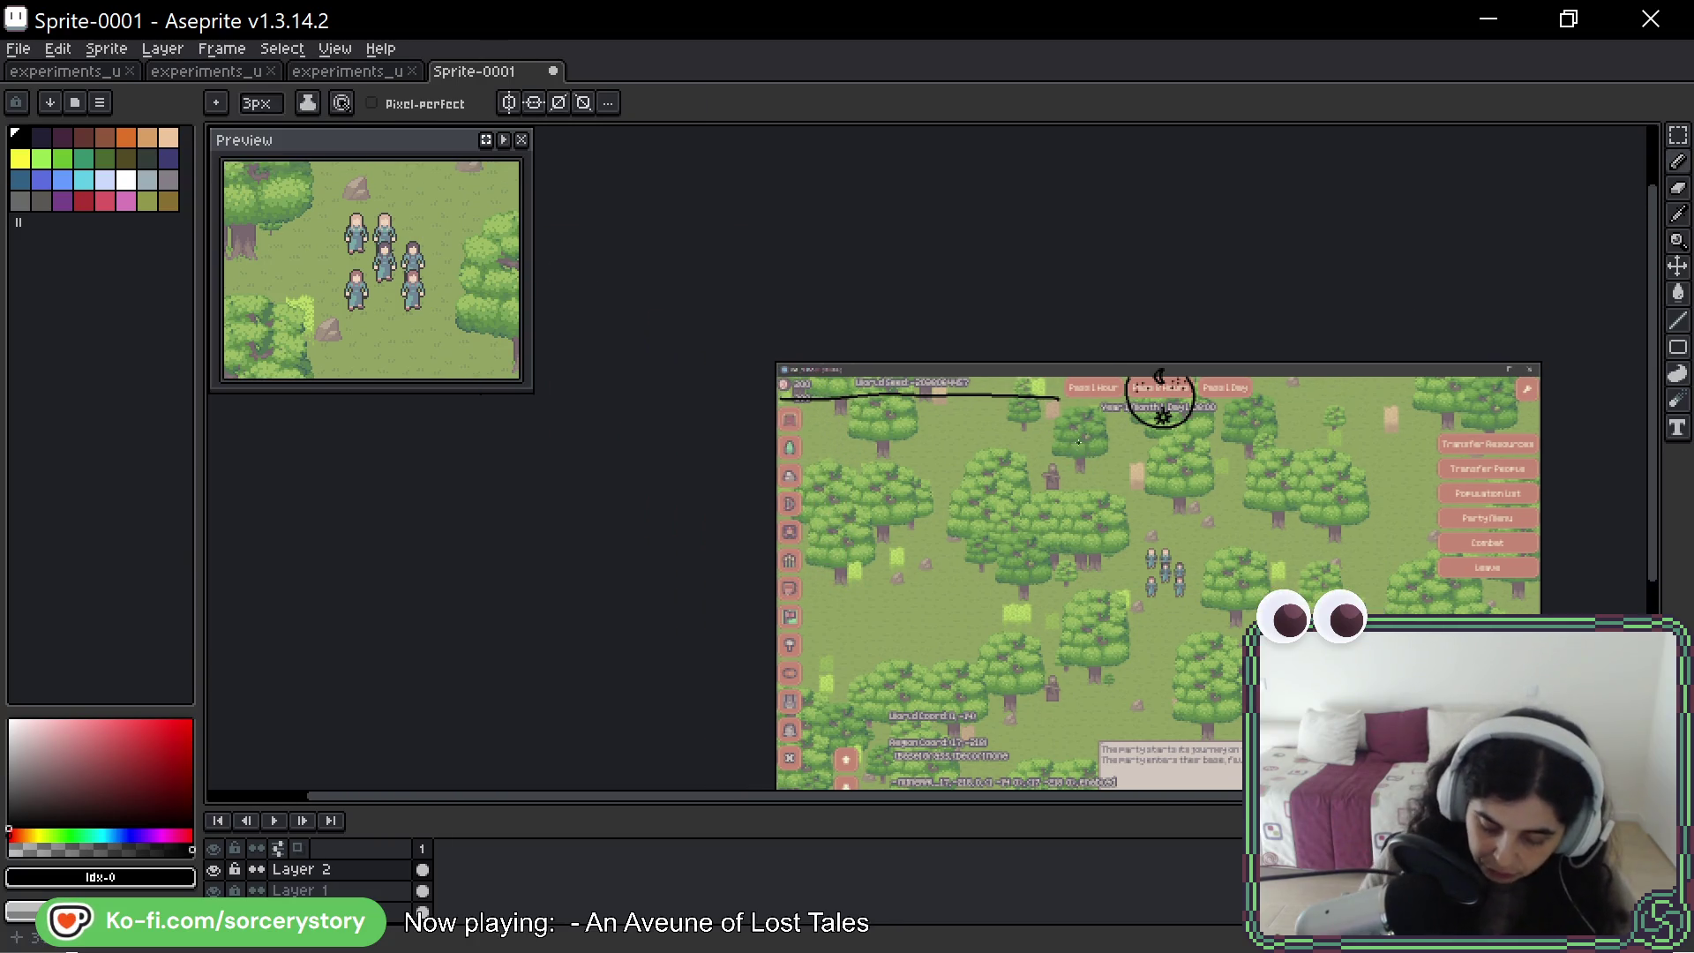
scroll(1091, 398, "up", 2)
- Sketch a population counter box with an icon and the number 10
mouse_move(850, 412)
left_mouse_down()
mouse_move(849, 364)
mouse_move(988, 418)
mouse_move(932, 420)
mouse_move(985, 421)
left_mouse_up()
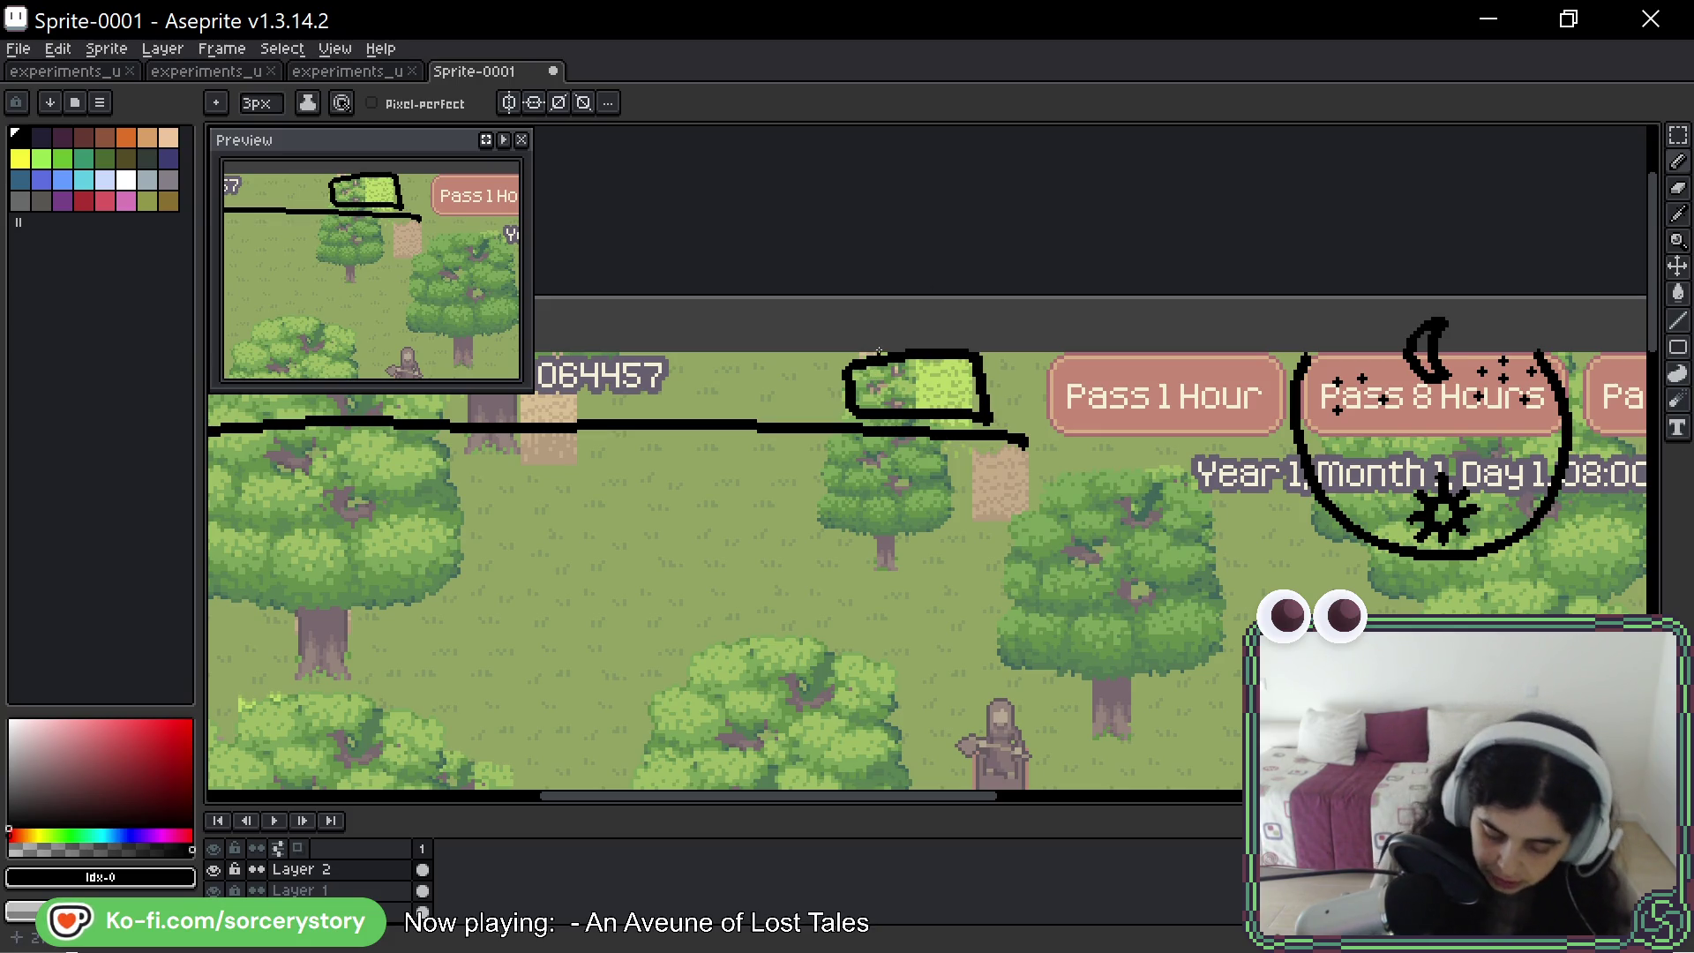
left_click_drag(874, 381, 877, 399)
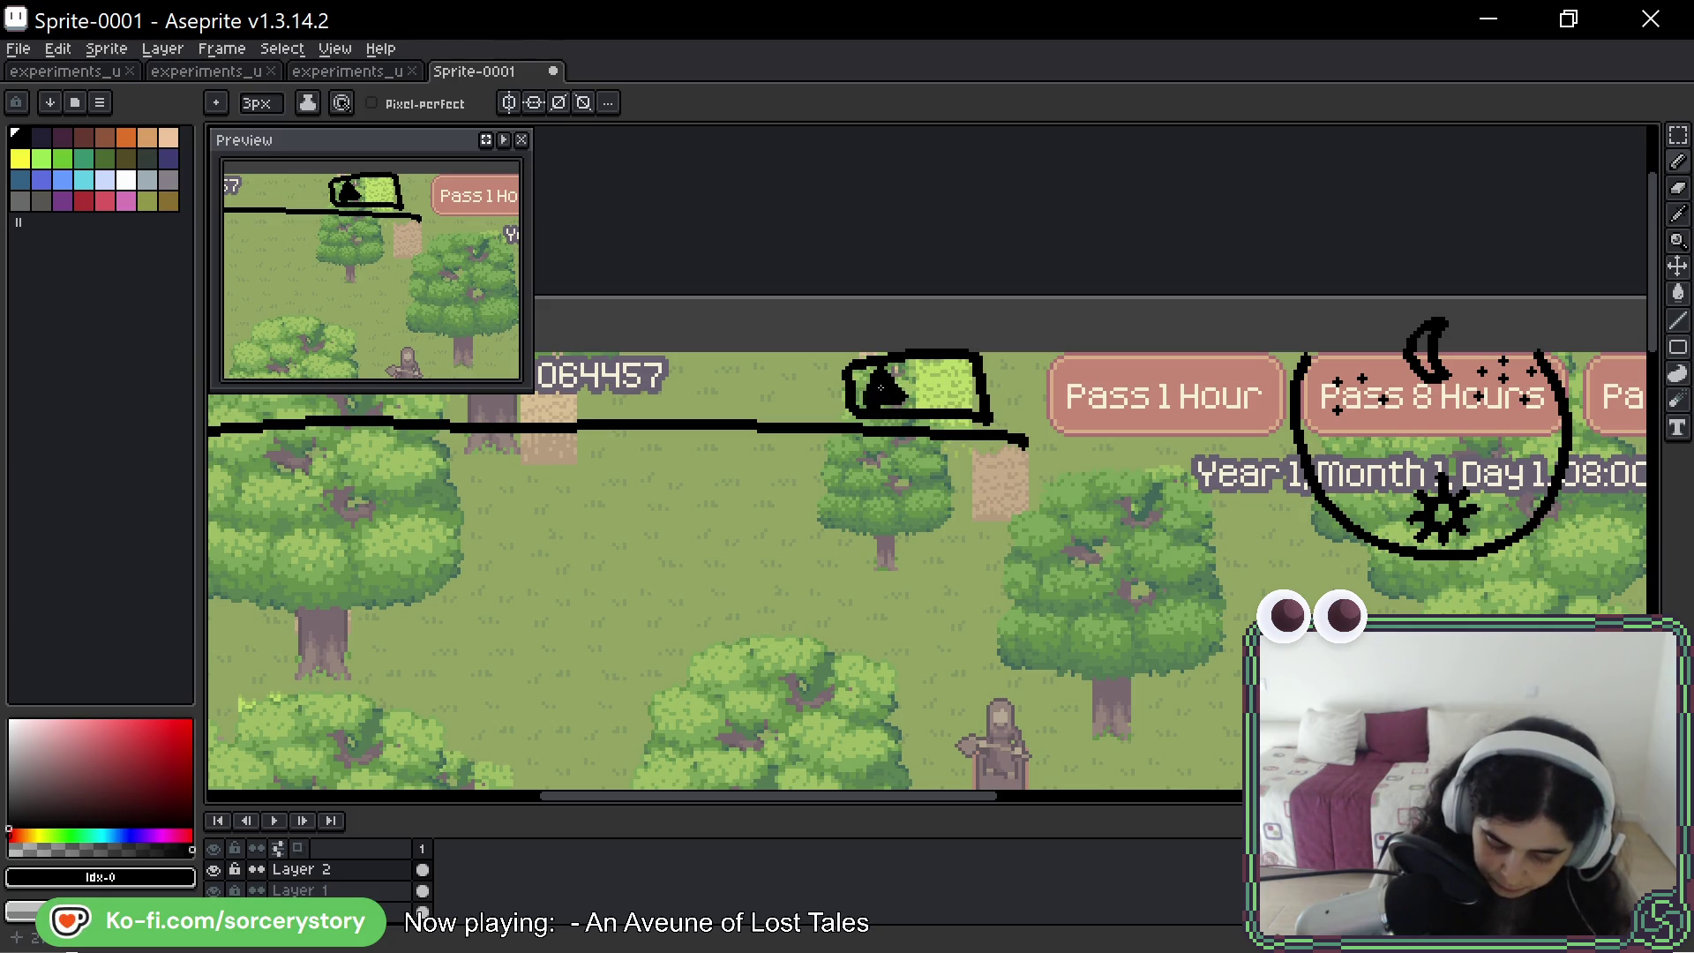
key("ctrl+z")
key("ctrl+z")
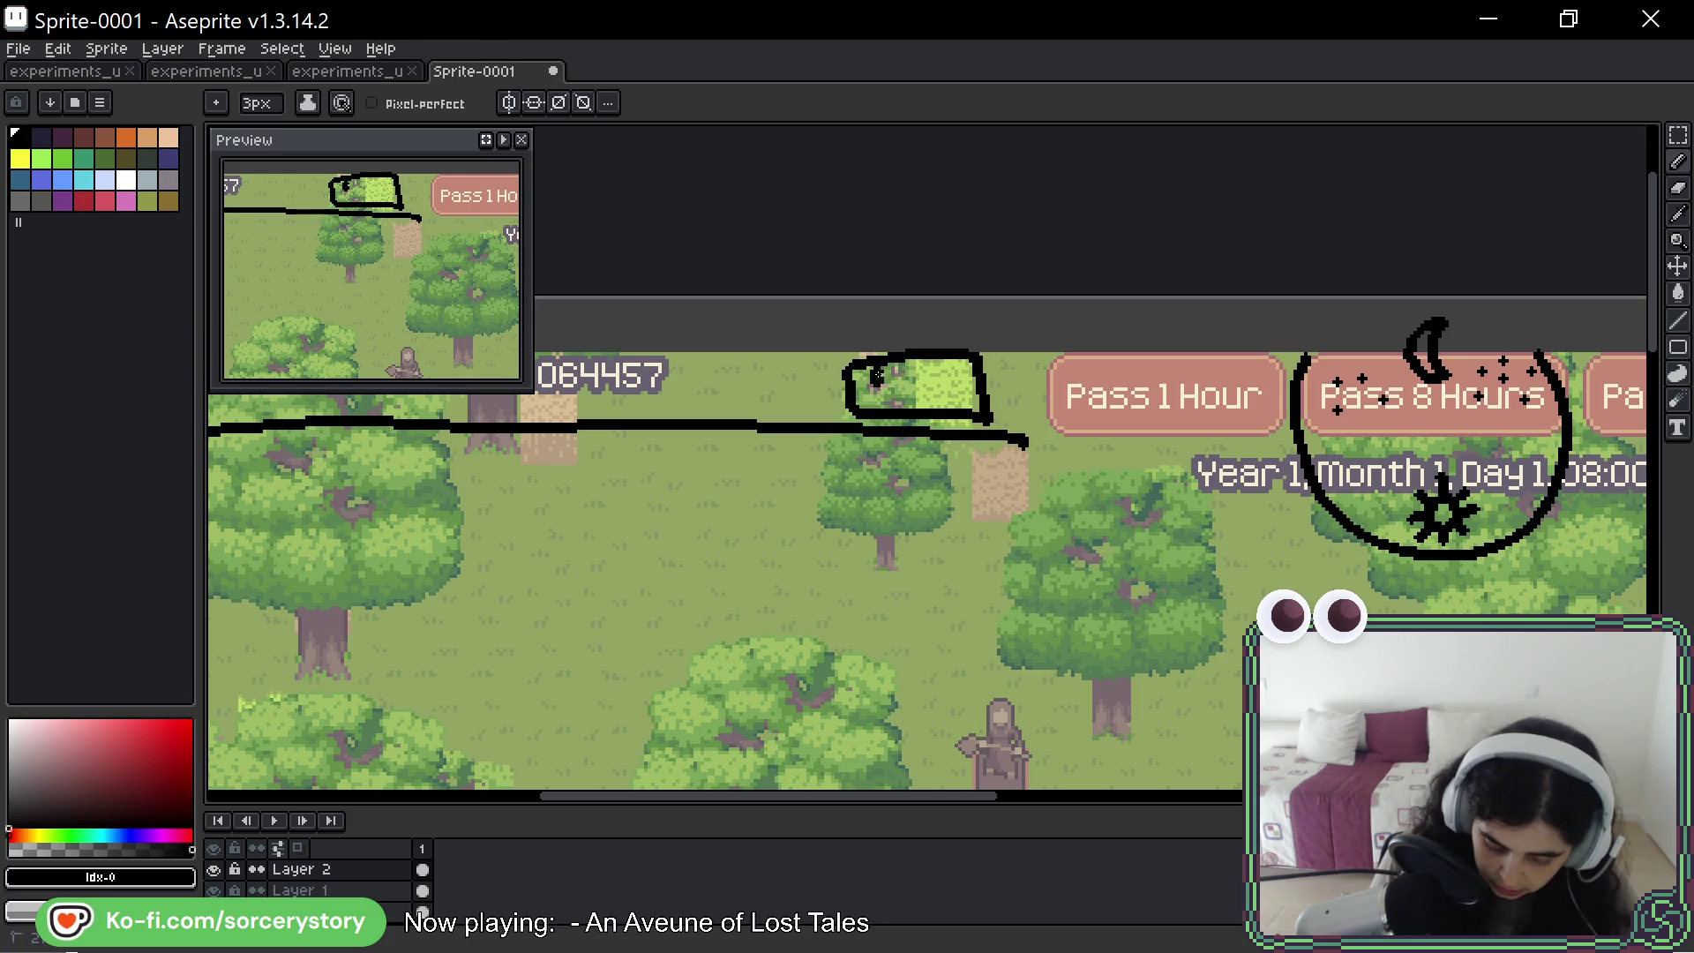
left_click_drag(874, 394, 887, 385)
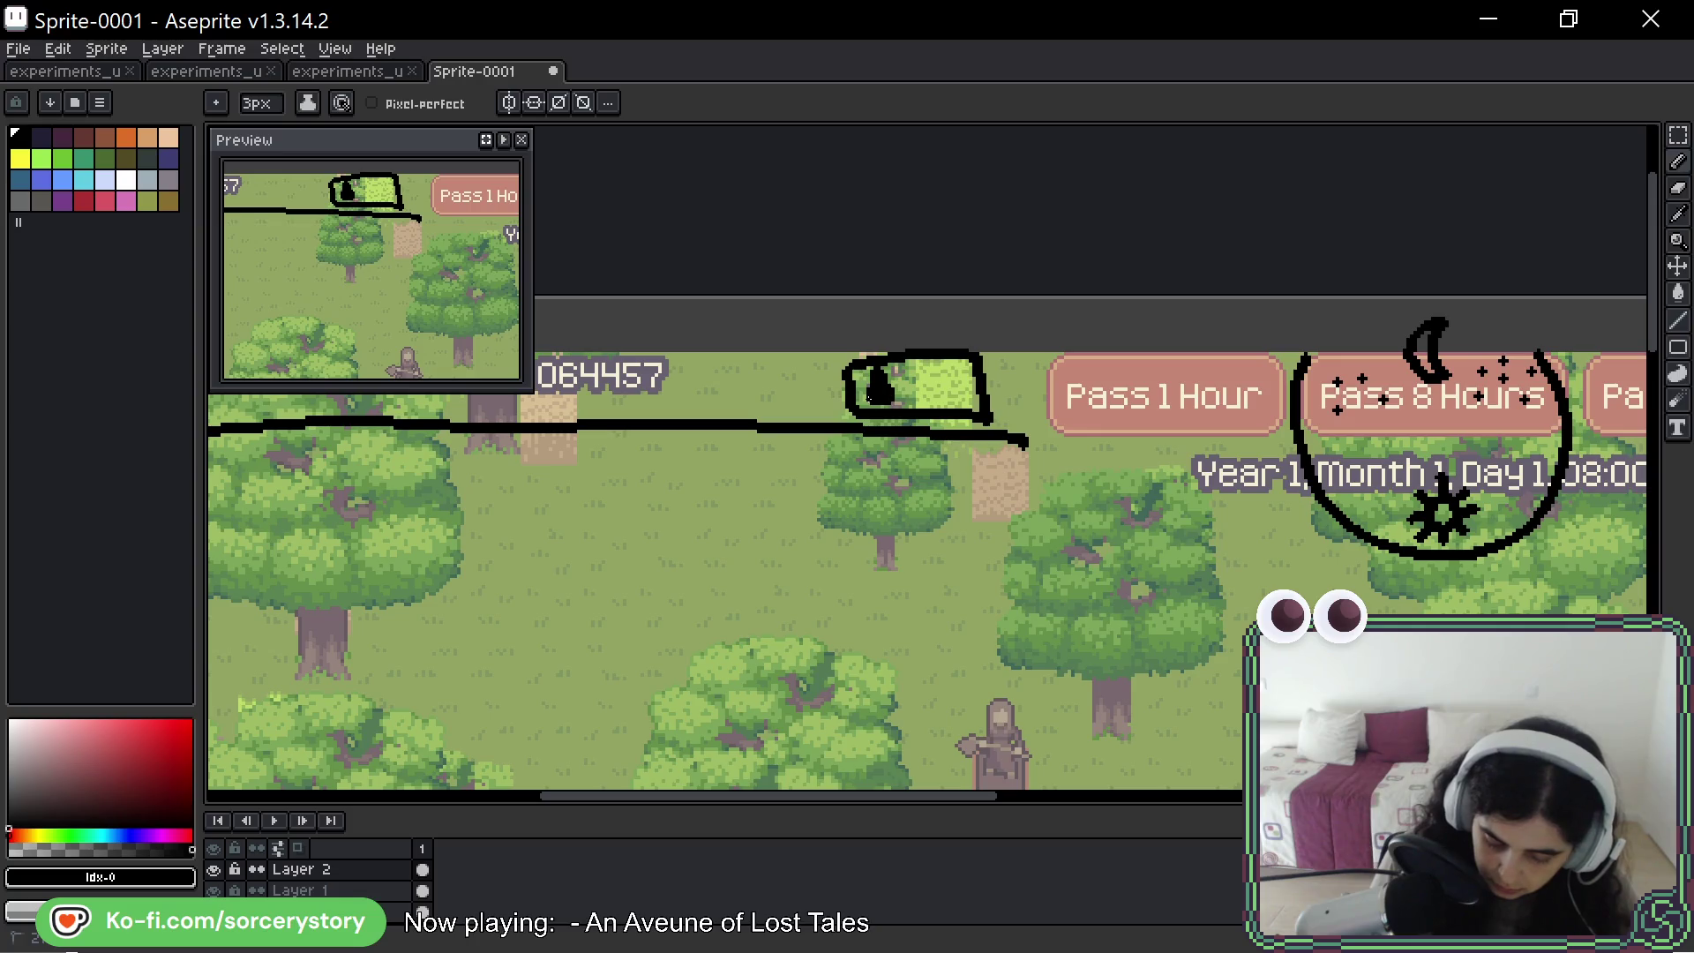
mouse_move(918, 381)
left_mouse_down()
mouse_move(923, 399)
mouse_move(949, 394)
left_mouse_up()
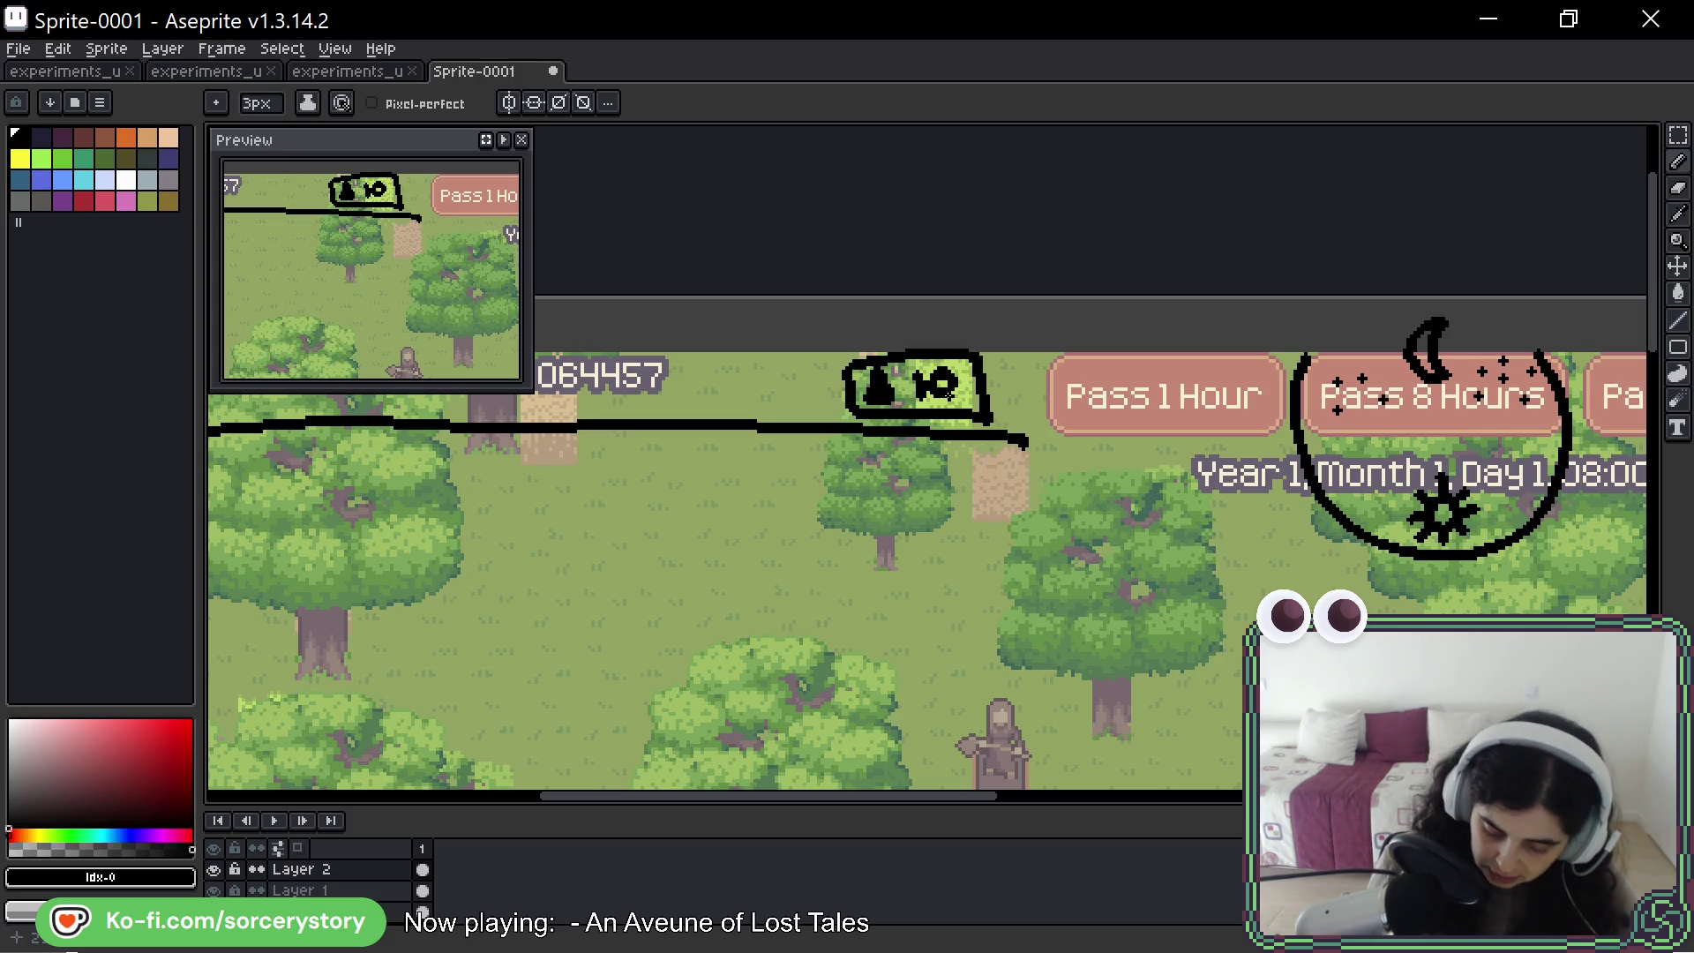
mouse_move(936, 318)
left_mouse_down()
mouse_move(803, 415)
mouse_move(992, 362)
left_mouse_up()
key("ctrl+z")
- Outline a large box over the trees, then undo the counter box and divider line
left_click_drag(866, 541, 876, 684)
mouse_move(863, 531)
left_mouse_down()
mouse_move(1096, 494)
mouse_move(898, 725)
mouse_move(854, 735)
left_mouse_up()
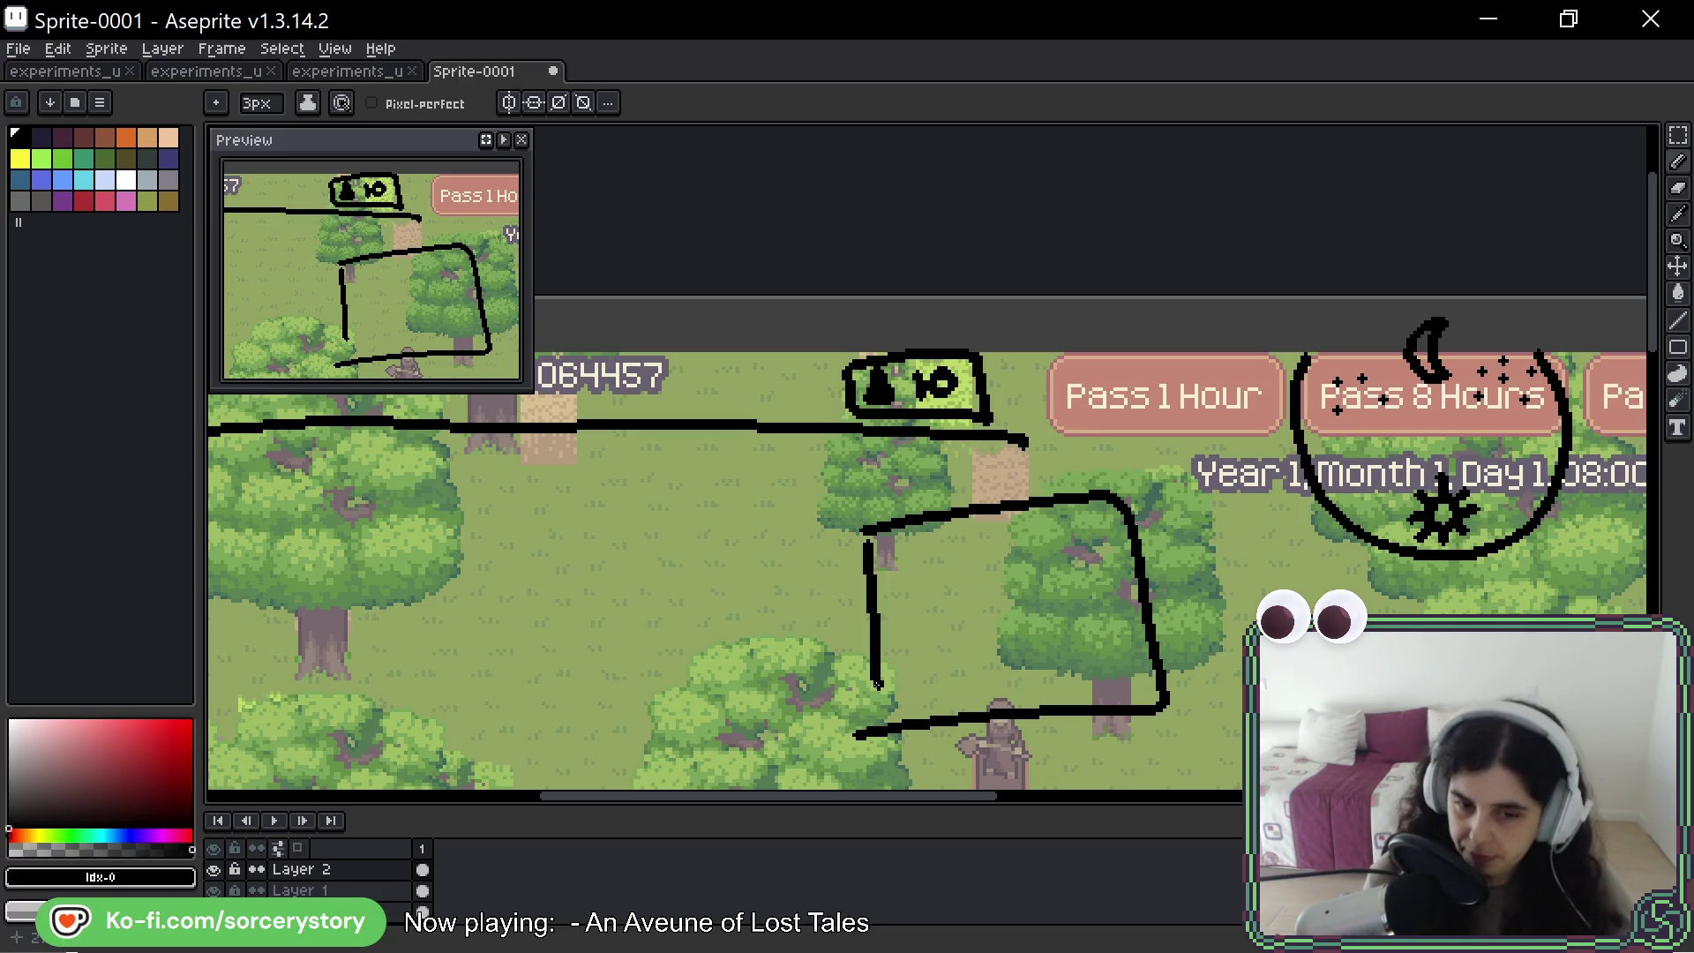
key("v")
key("ctrl+z")
key("ctrl+z")
key("ctrl+z")
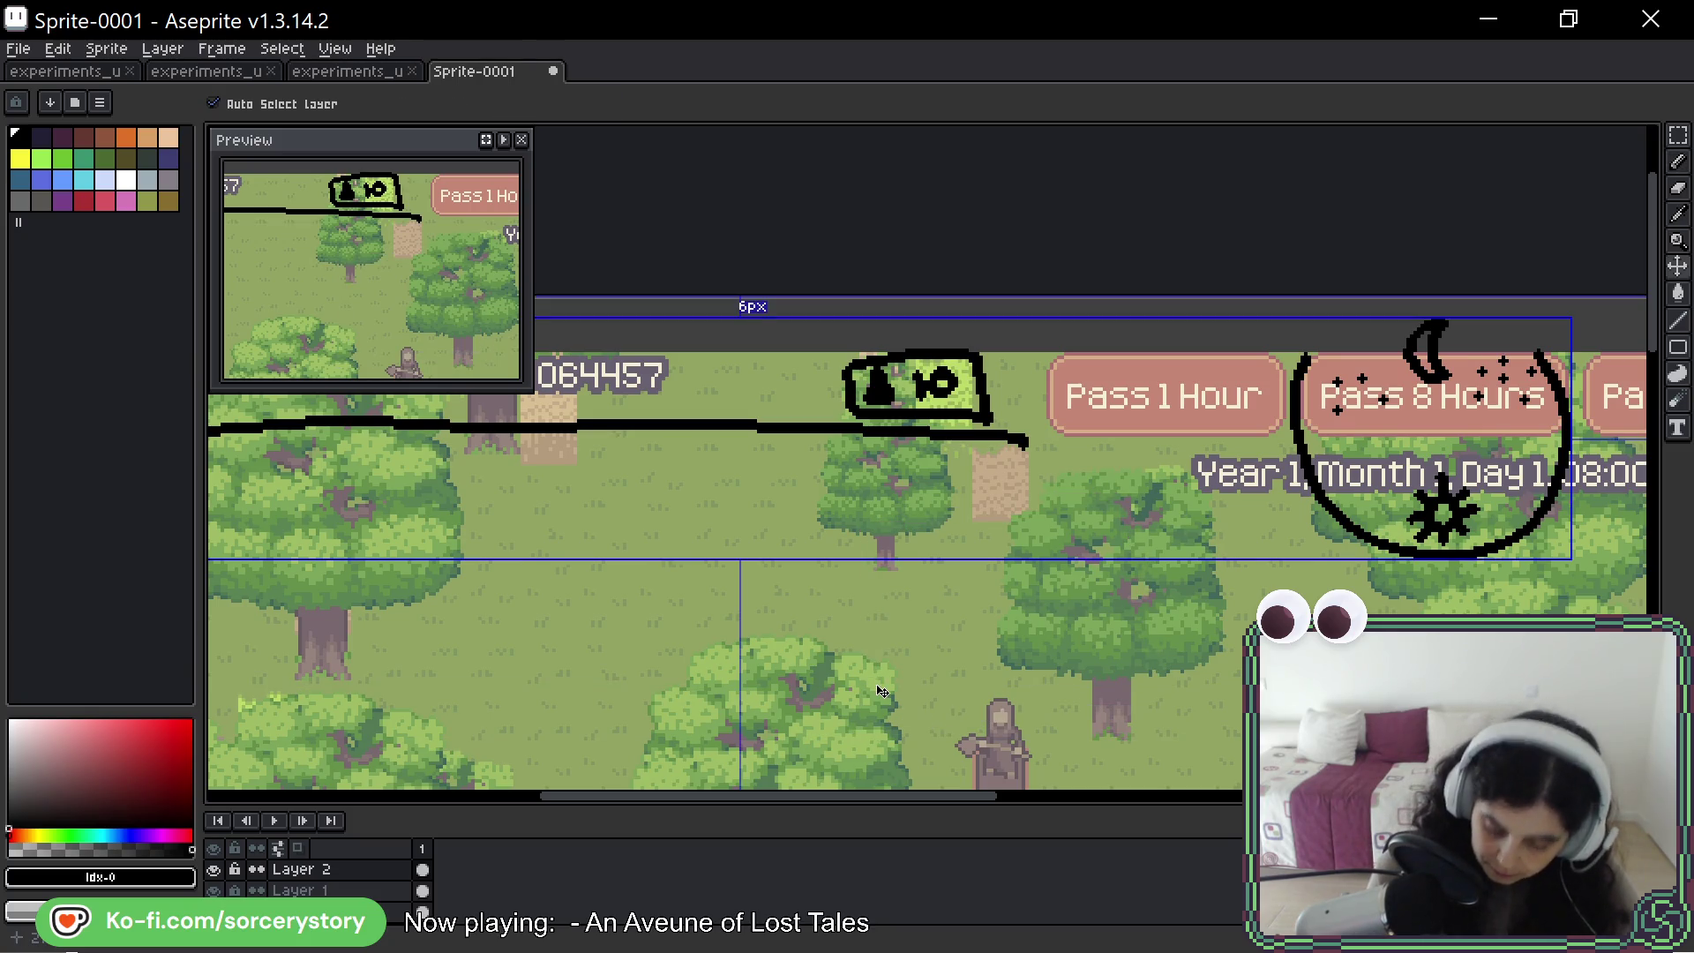
key("ctrl+z")
key("ctrl+z")
key("ctrl+z")
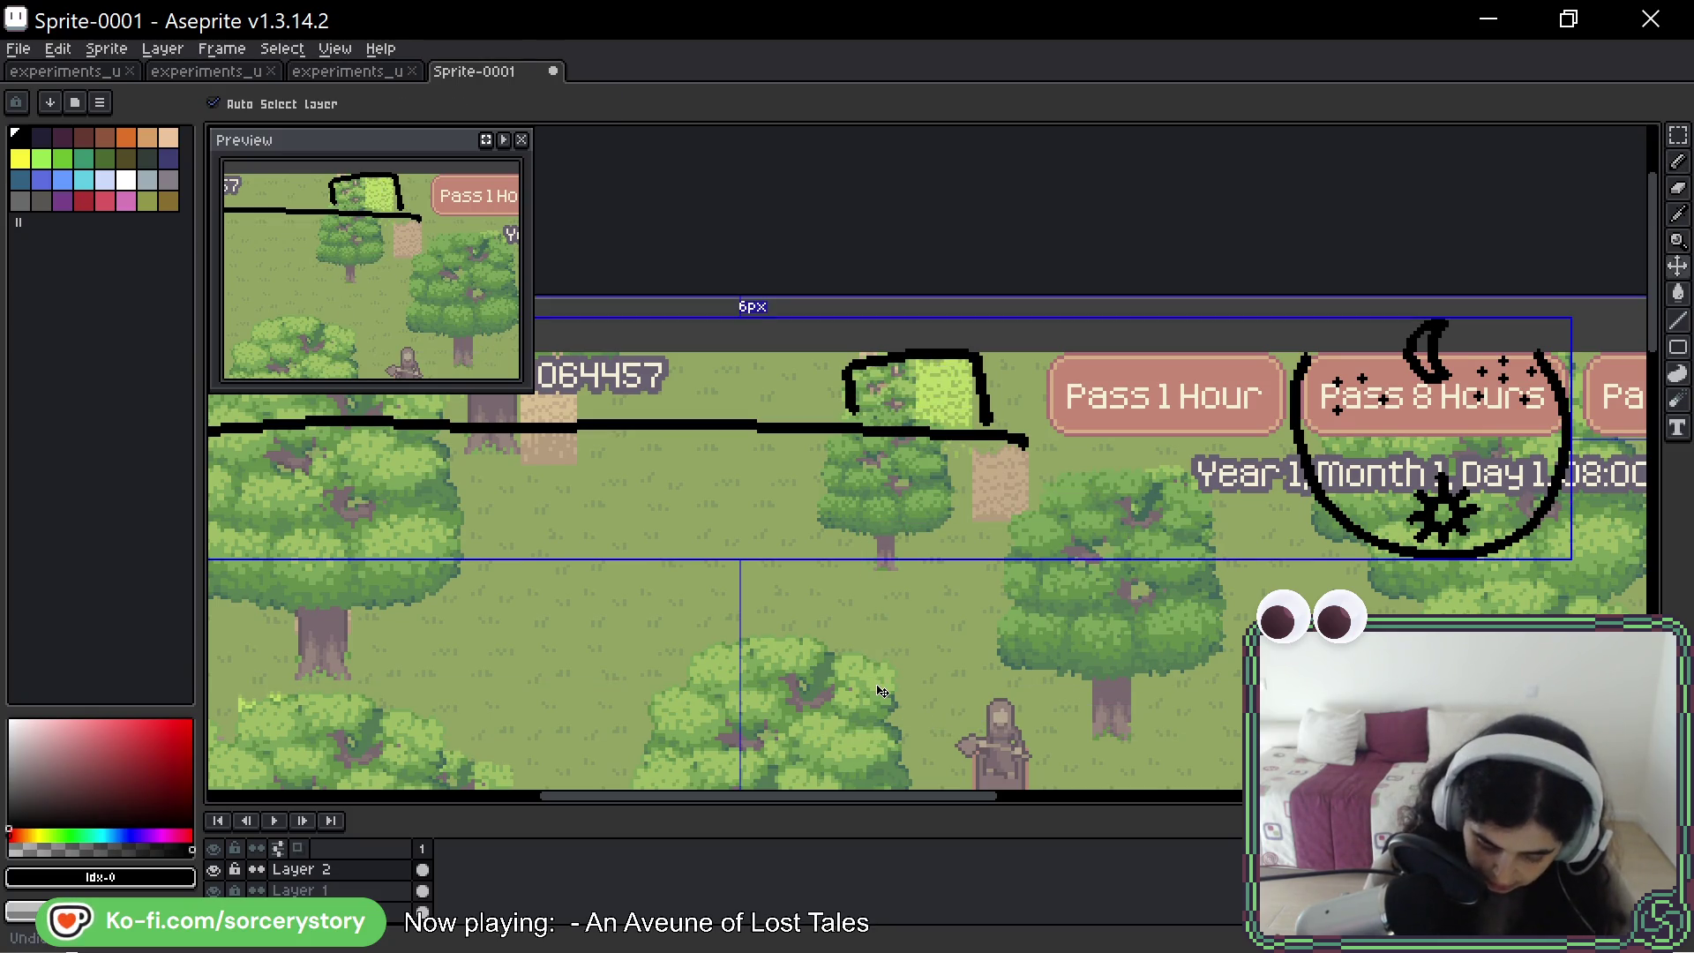
key("b")
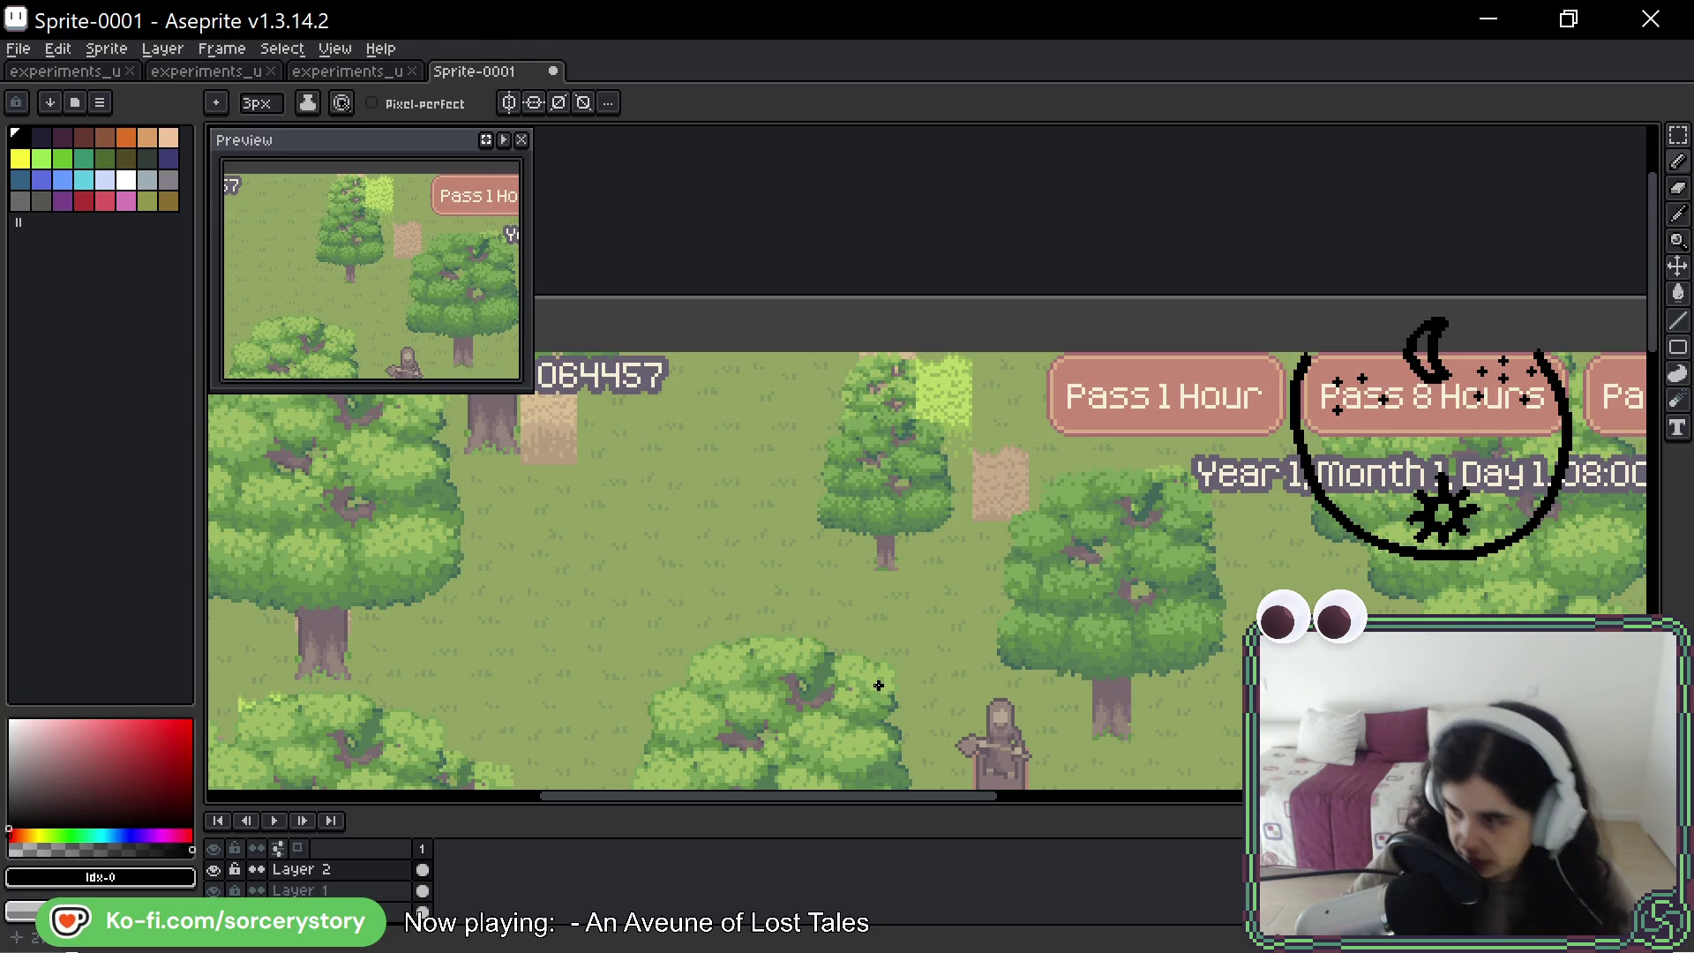
scroll(847, 646, "down", 3)
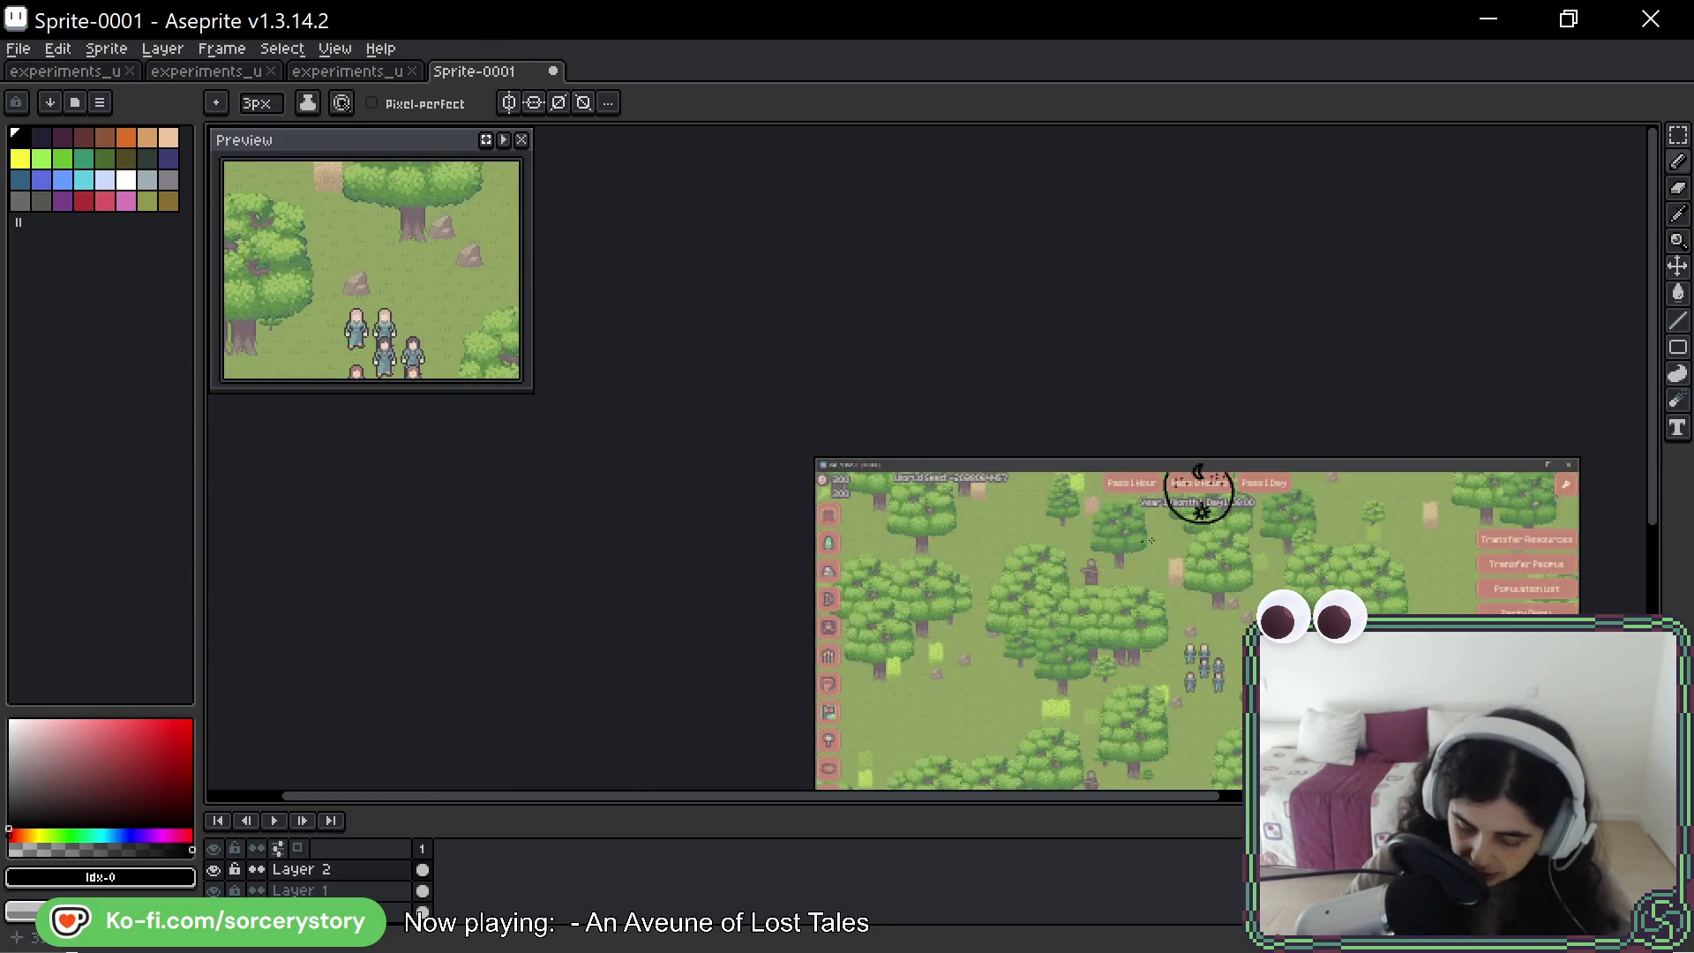
left_click_drag(1198, 491, 616, 302)
scroll(883, 327, "up", 3)
mouse_move(882, 328)
left_mouse_down()
mouse_move(772, 755)
mouse_move(776, 732)
left_mouse_up()
key("ctrl+z")
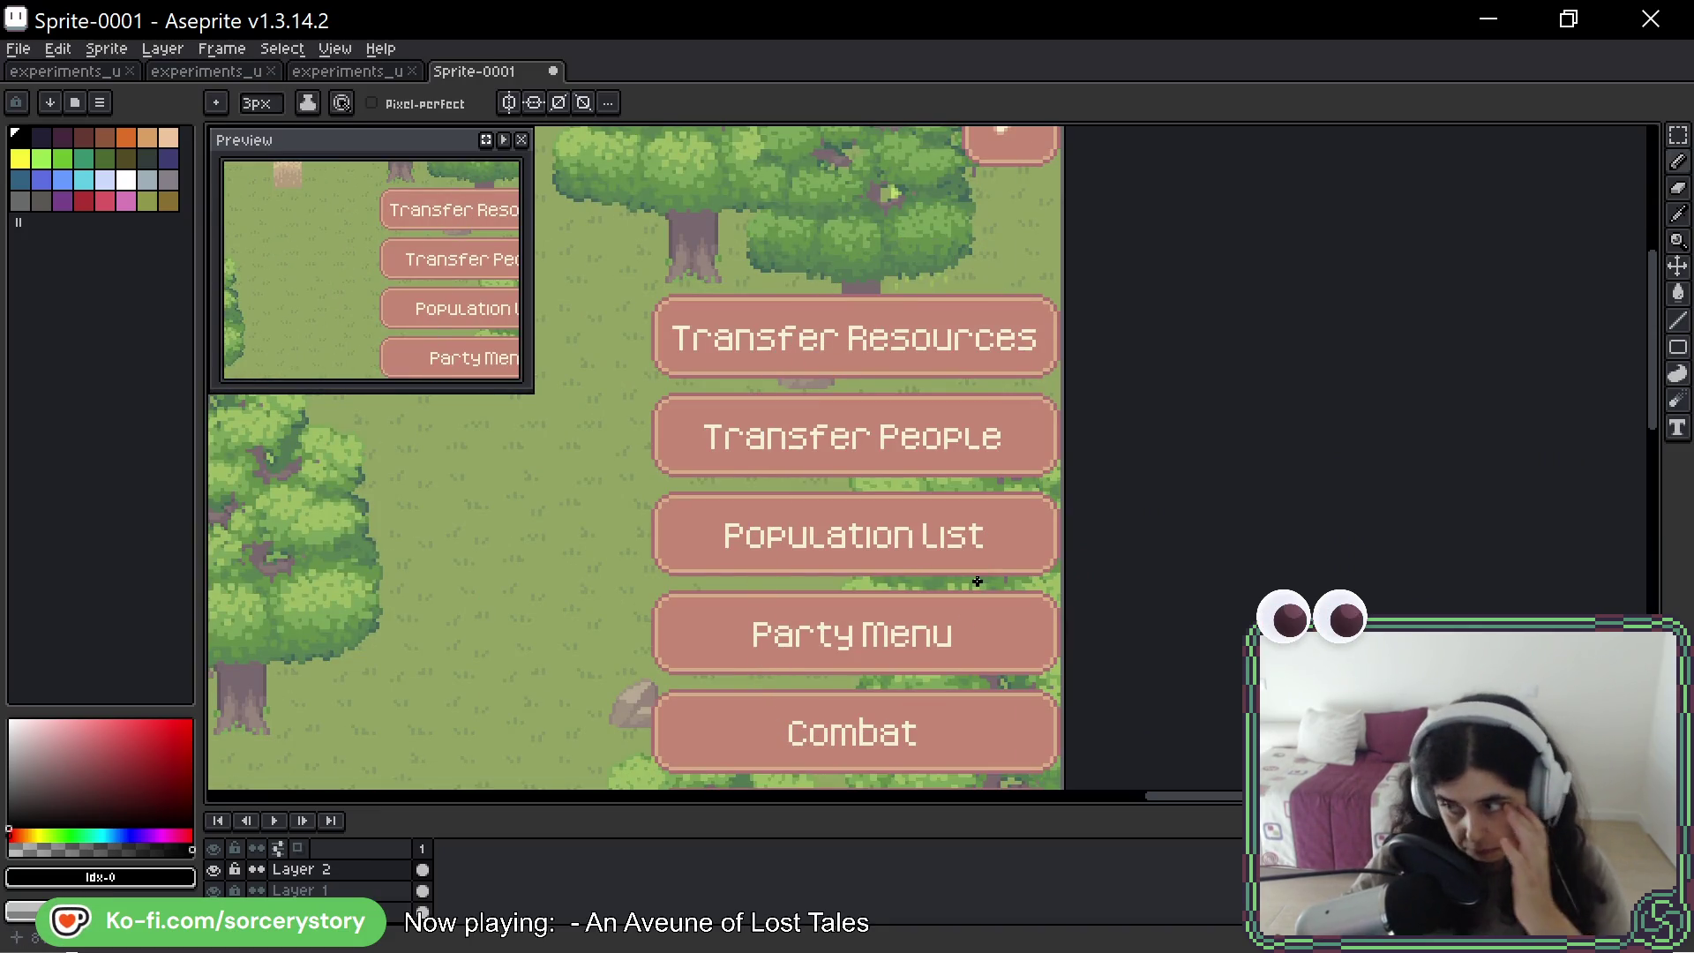
left_click_drag(662, 330, 1054, 338)
left_click_drag(699, 435, 1041, 443)
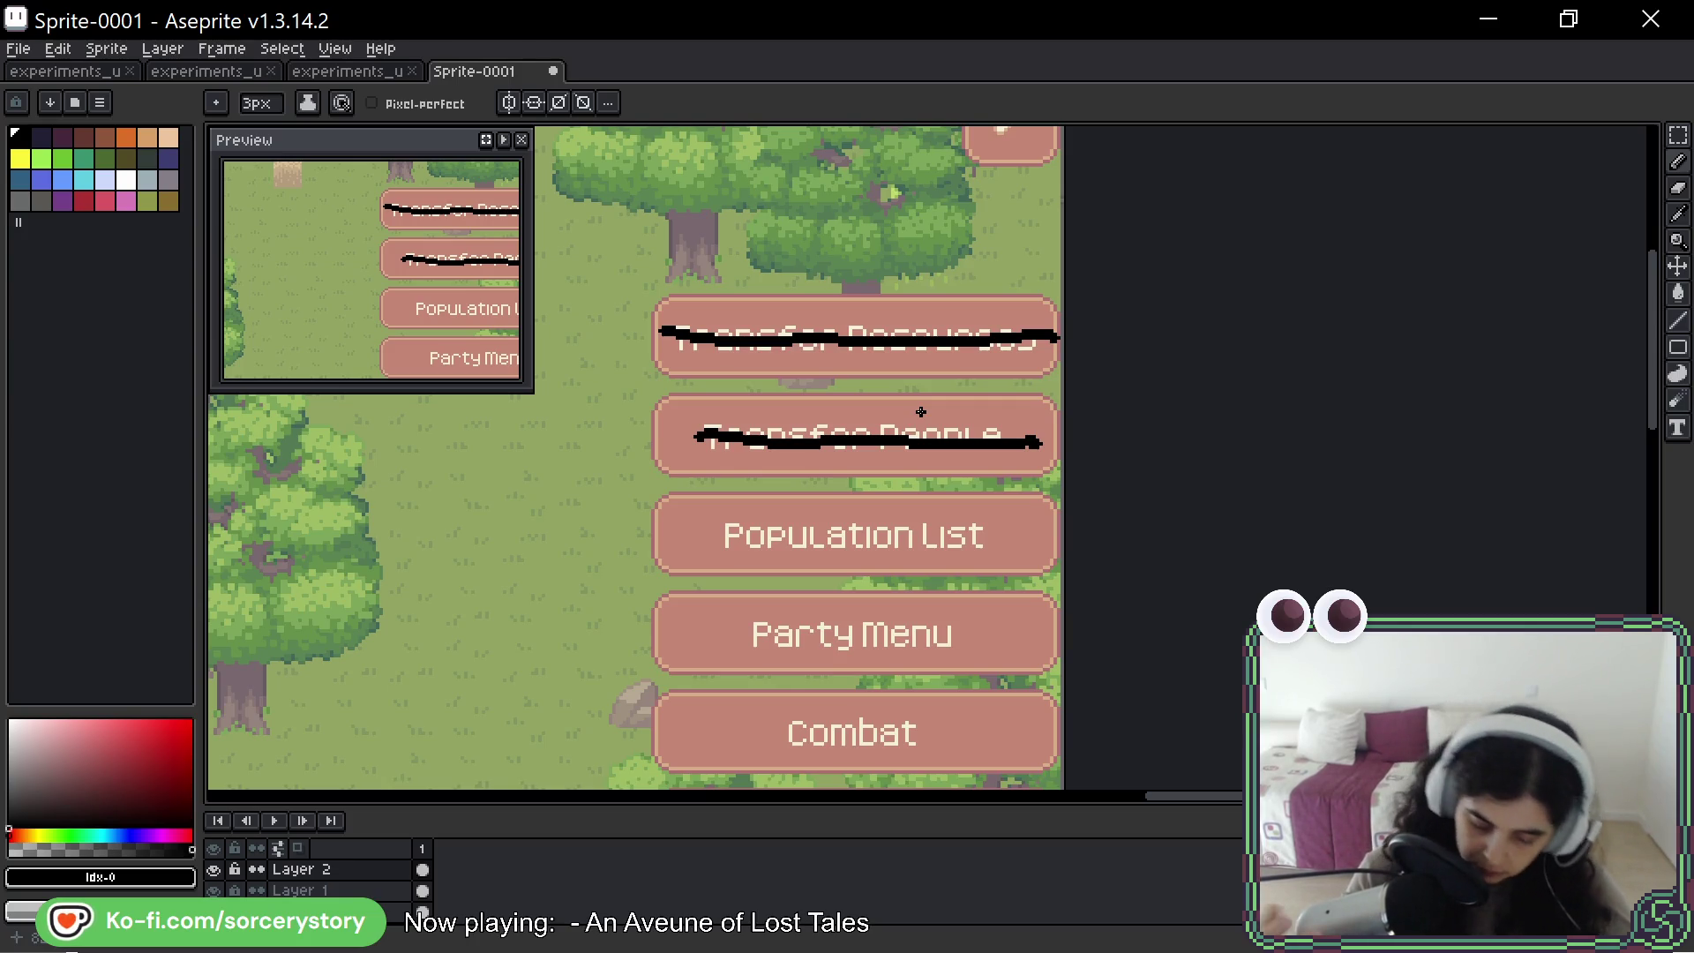
key("ctrl+z")
key("ctrl+z")
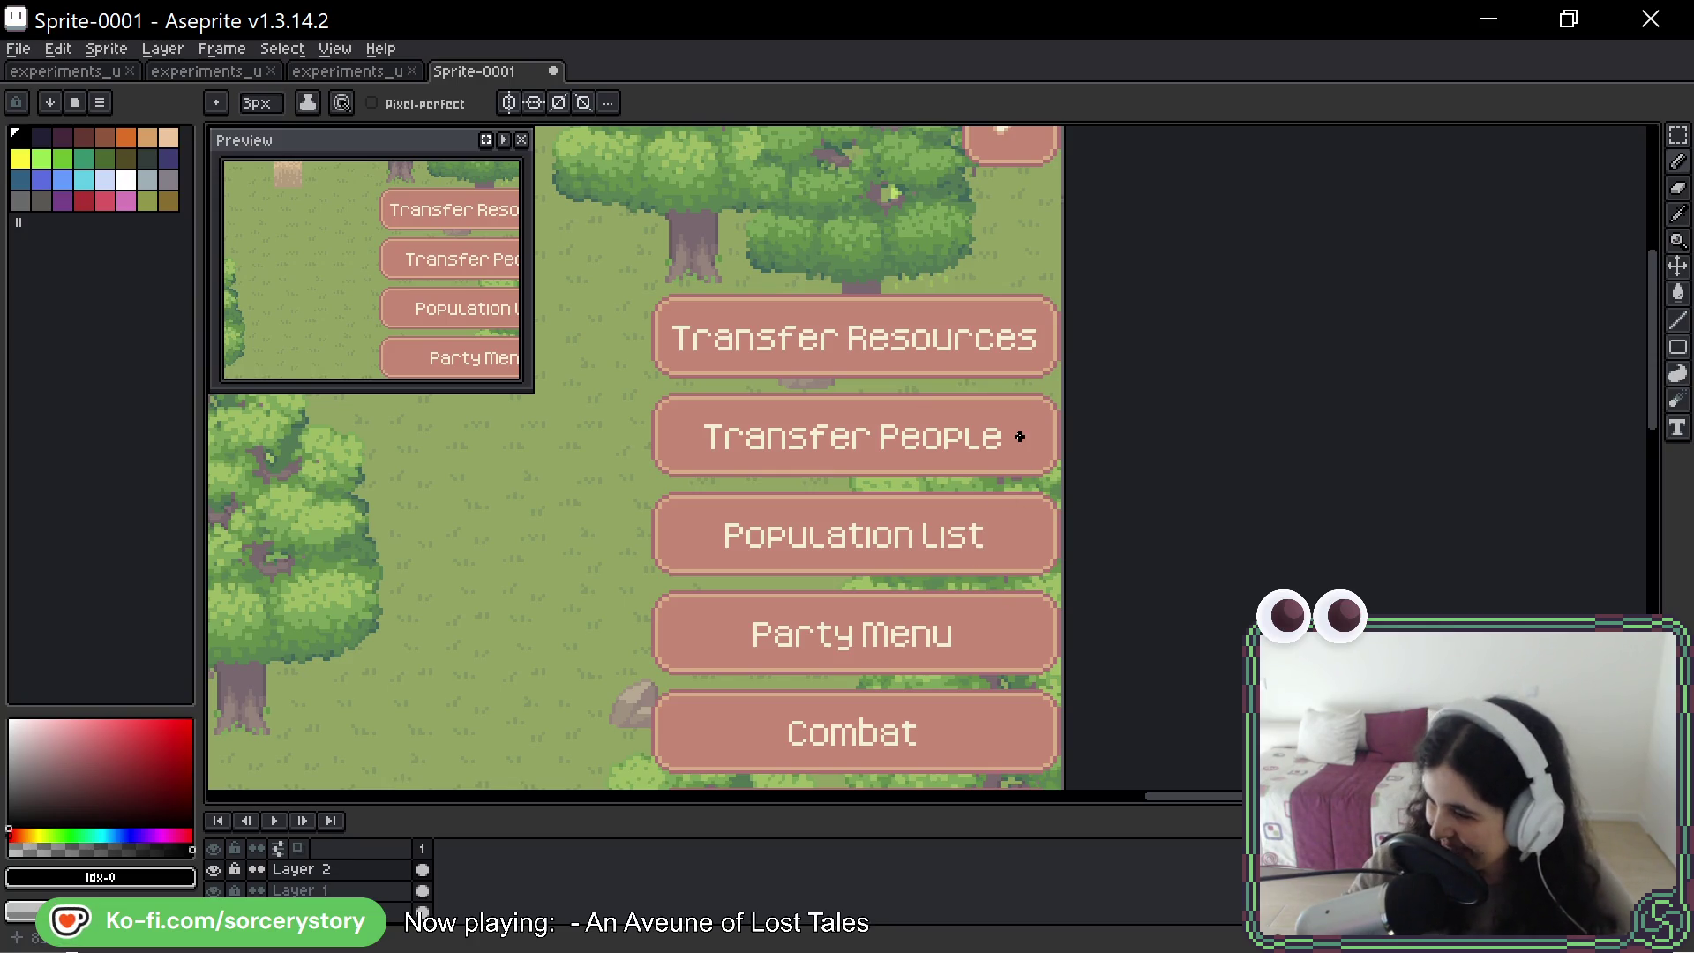
left_click_drag(1020, 437, 1362, 447)
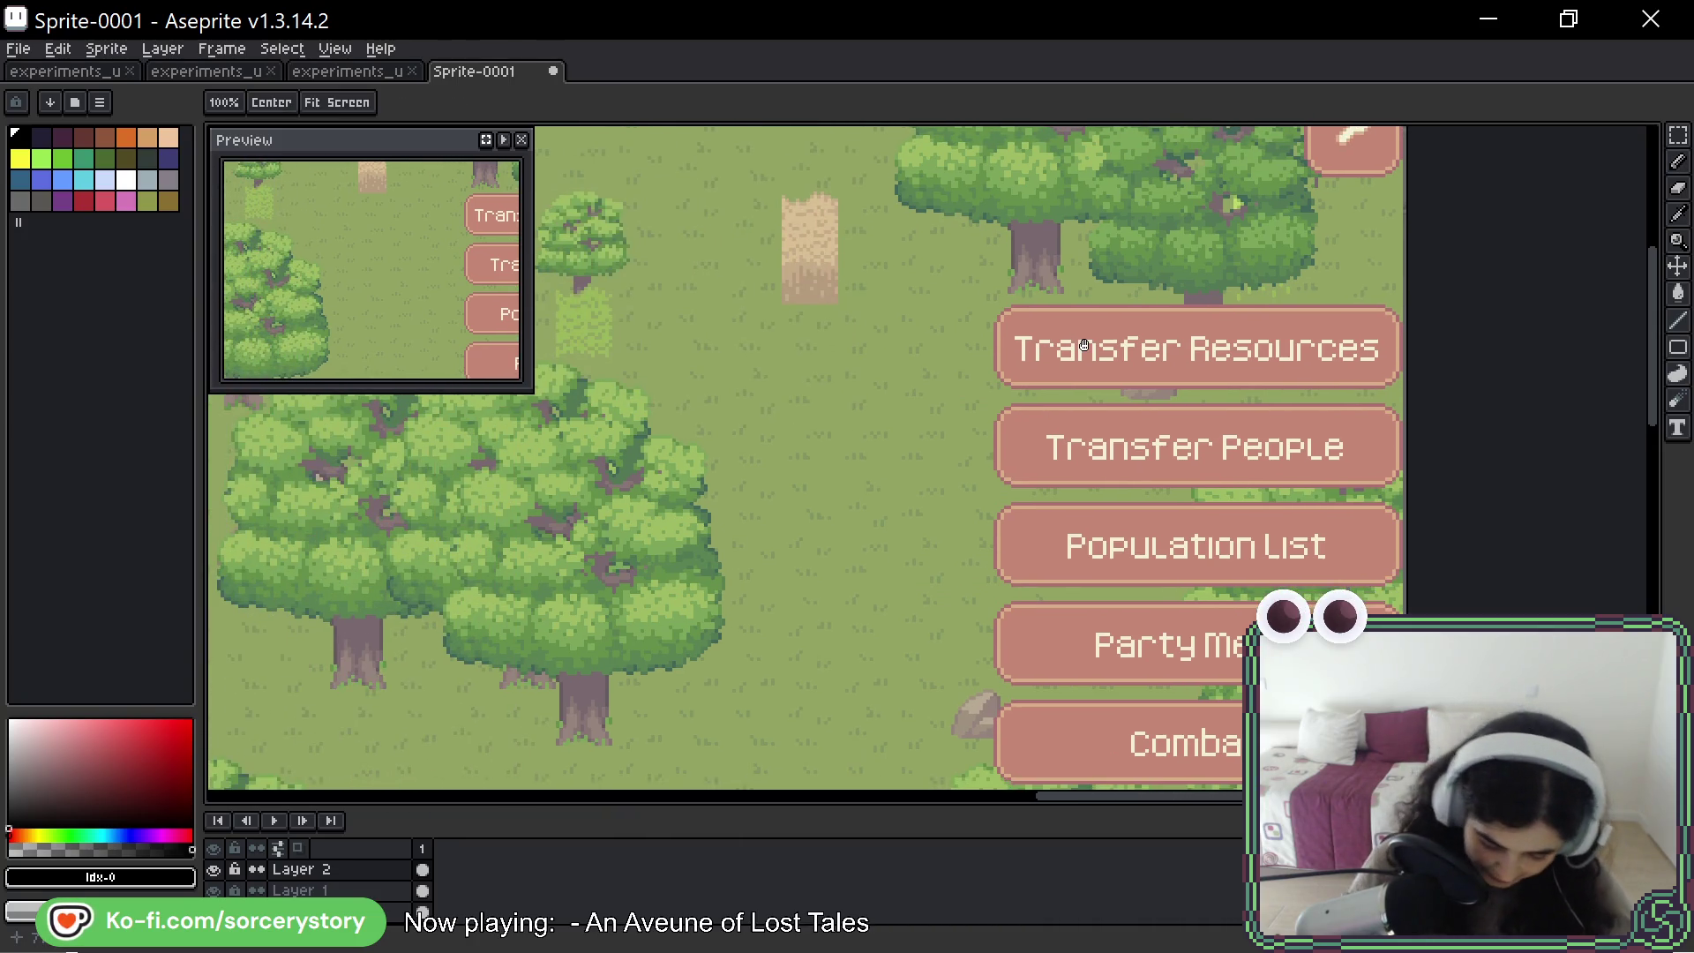
- Bring the lower menu buttons into view and try strike-throughs on Party Menu and Combat, undoing both
key("b")
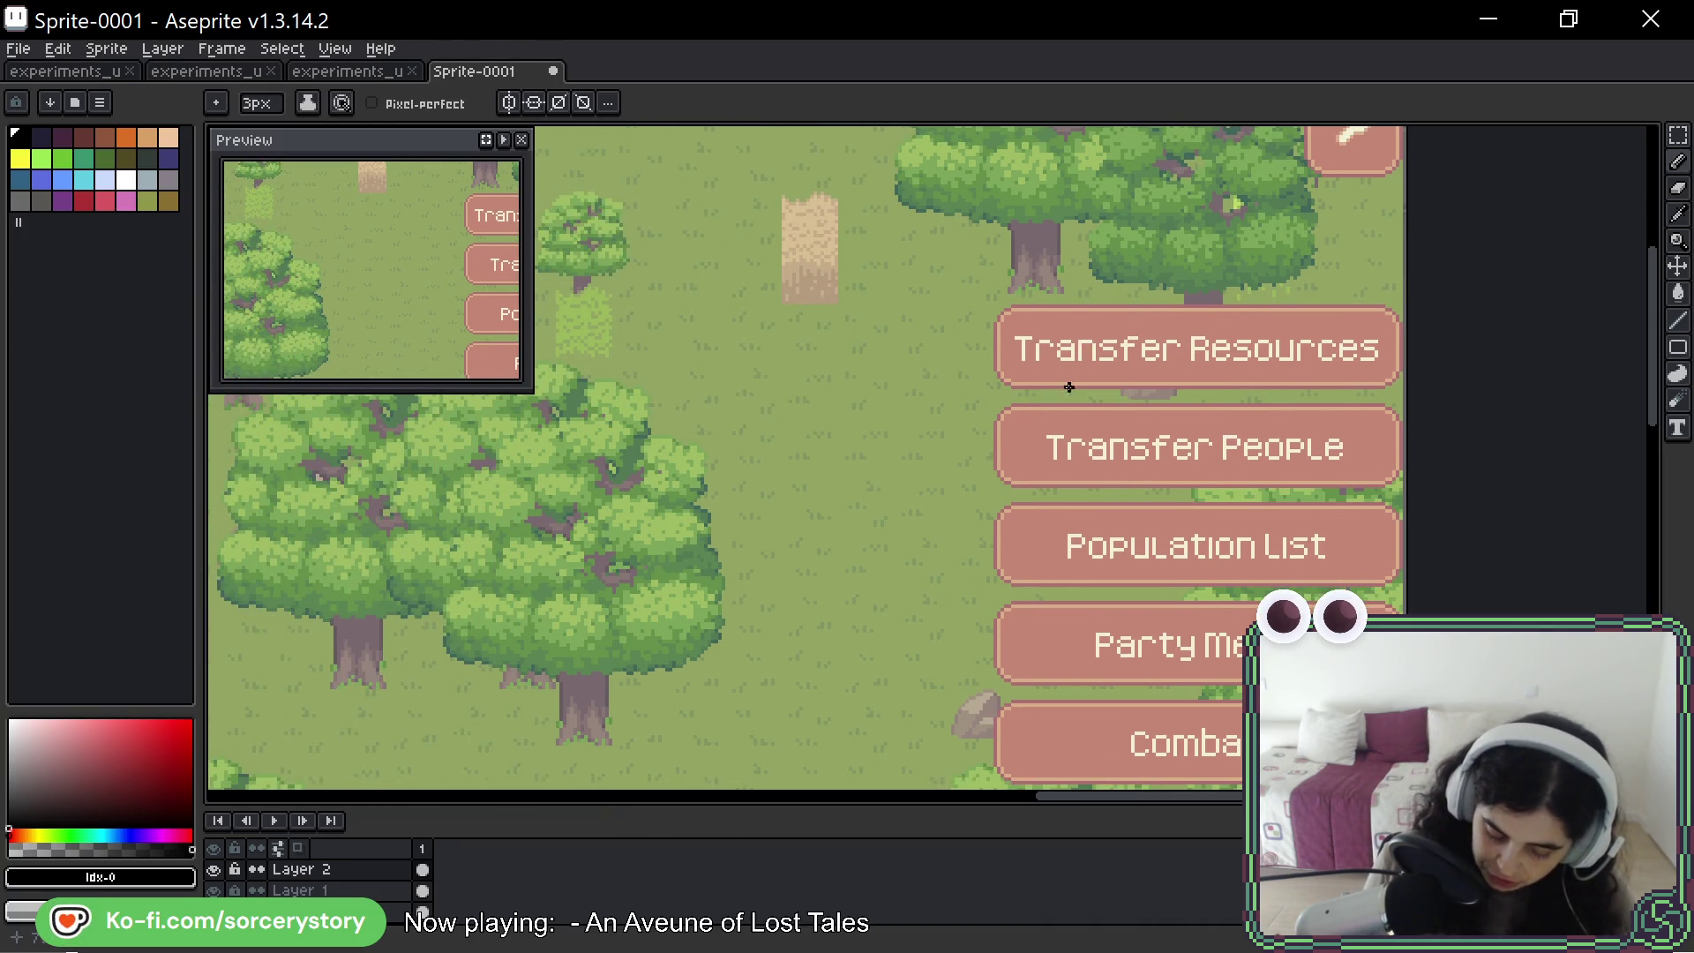
mouse_move(1028, 691)
left_mouse_down()
mouse_move(1036, 525)
mouse_move(1416, 439)
left_mouse_up()
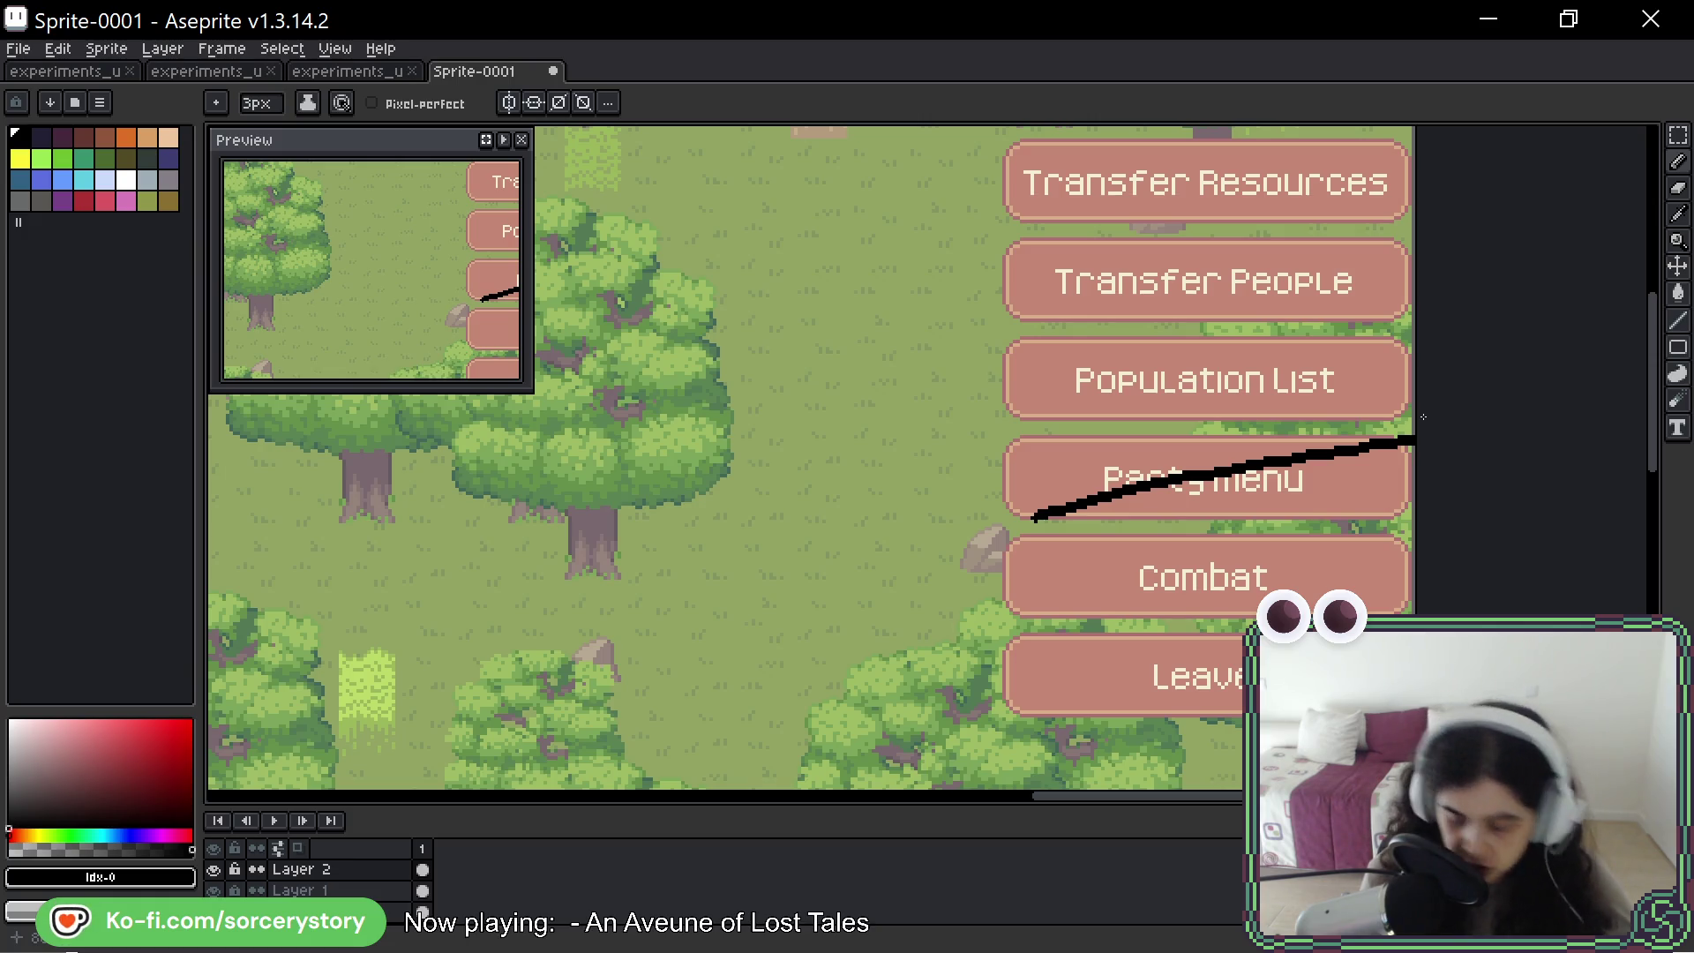
key("ctrl")
key("ctrl+z")
left_click_drag(1029, 624, 1410, 533)
key("ctrl+z")
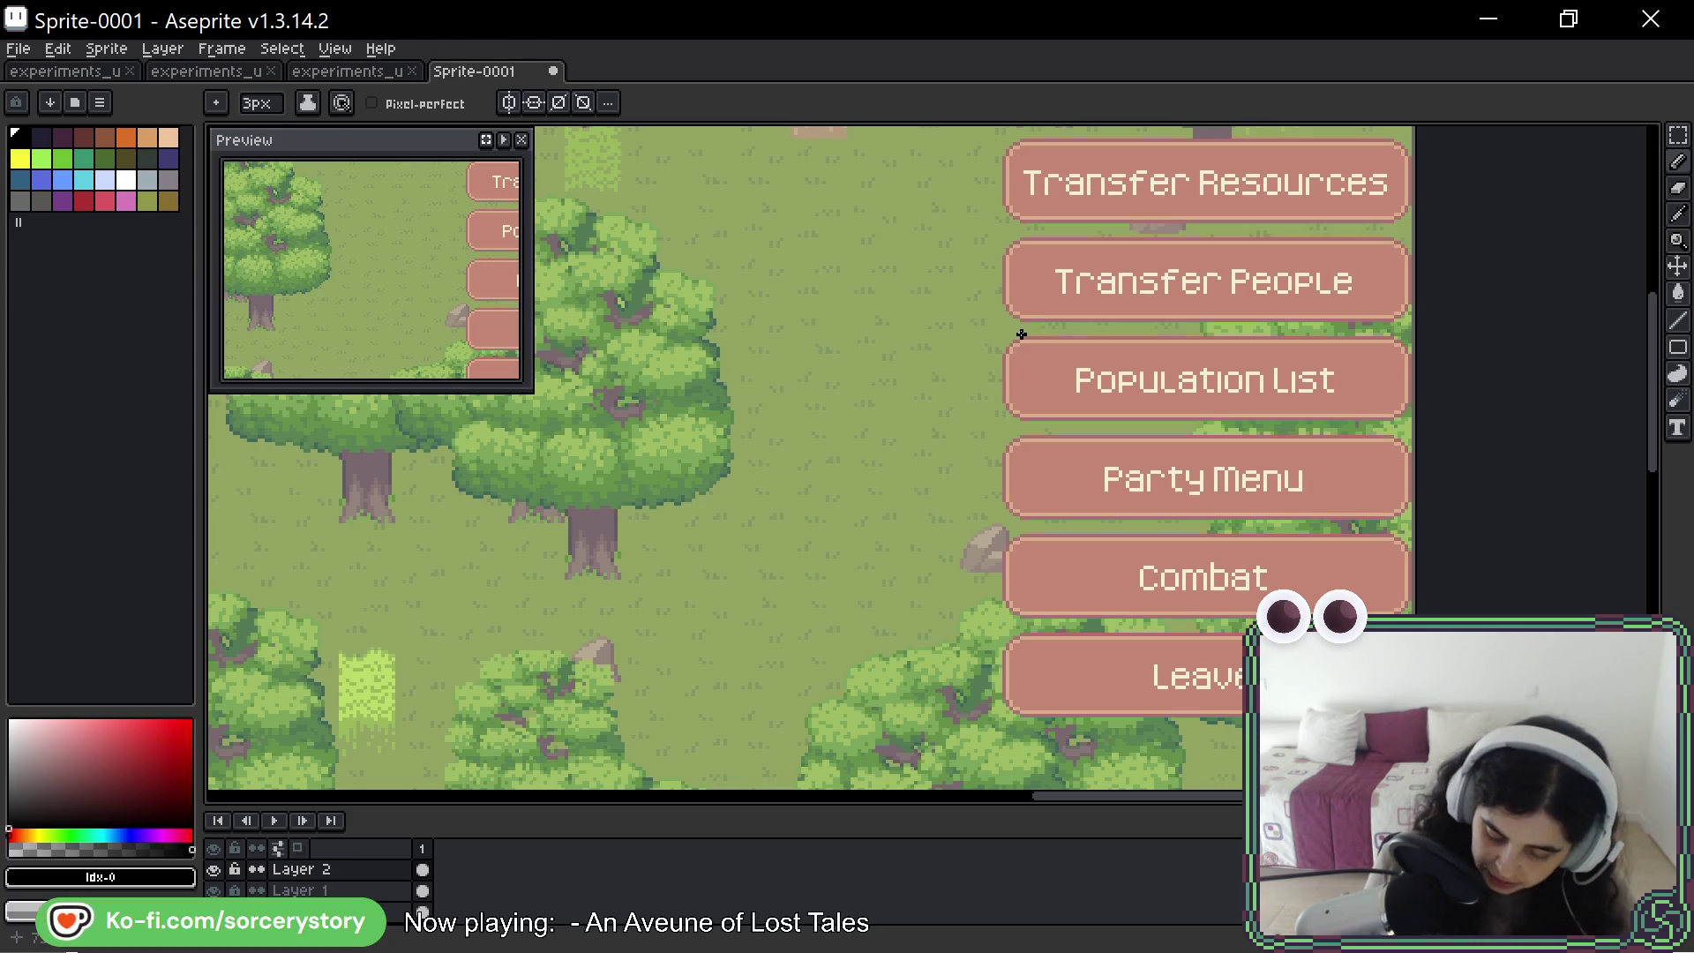
- Circle Population List and strike through Leave, undoing each mark
mouse_move(1006, 344)
left_mouse_down()
mouse_move(1204, 420)
mouse_move(1378, 332)
left_mouse_up()
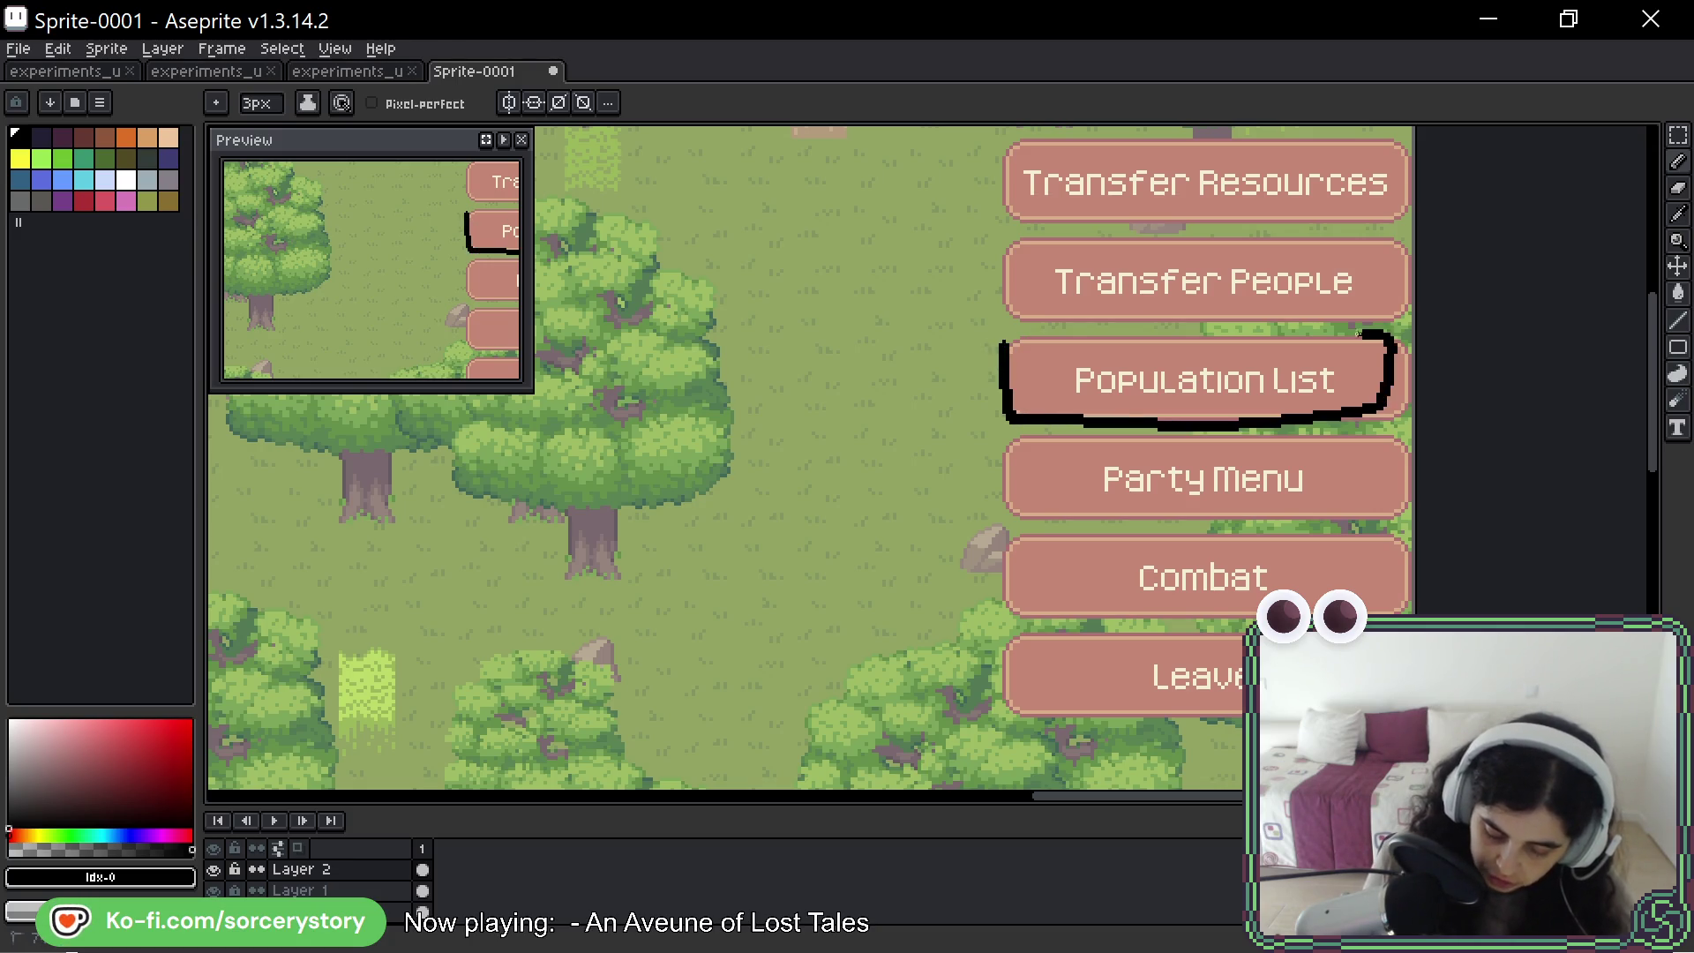
key("ctrl+z")
left_click_drag(1039, 715, 1246, 664)
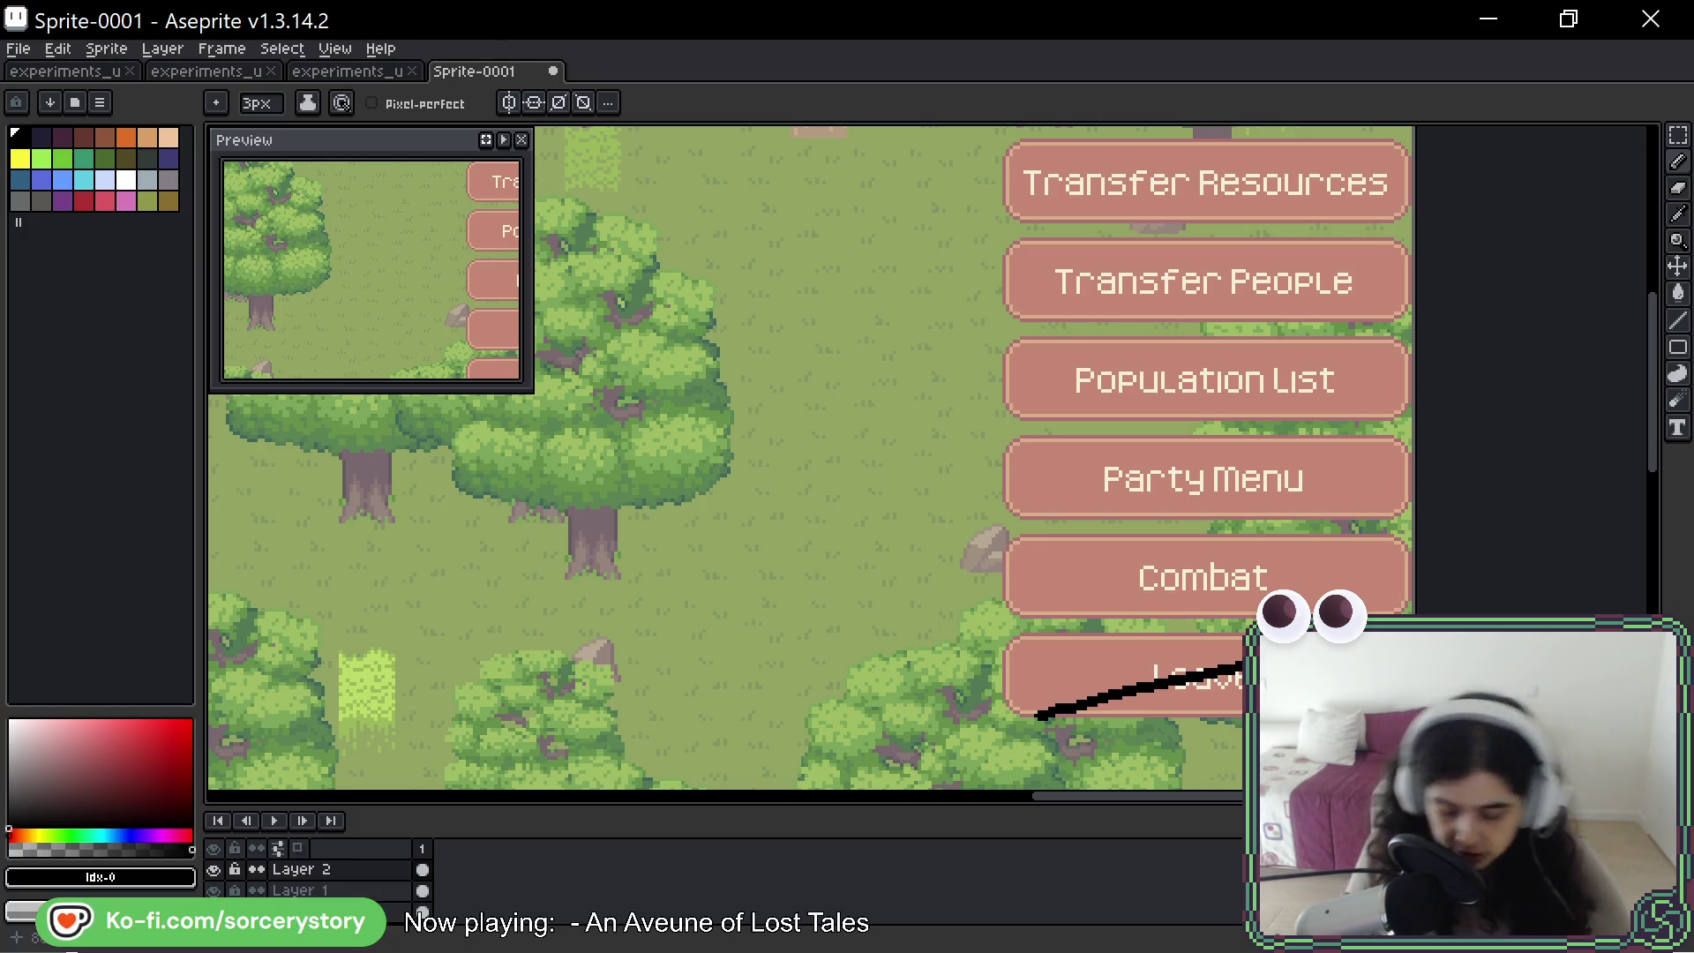
key("ctrl+z")
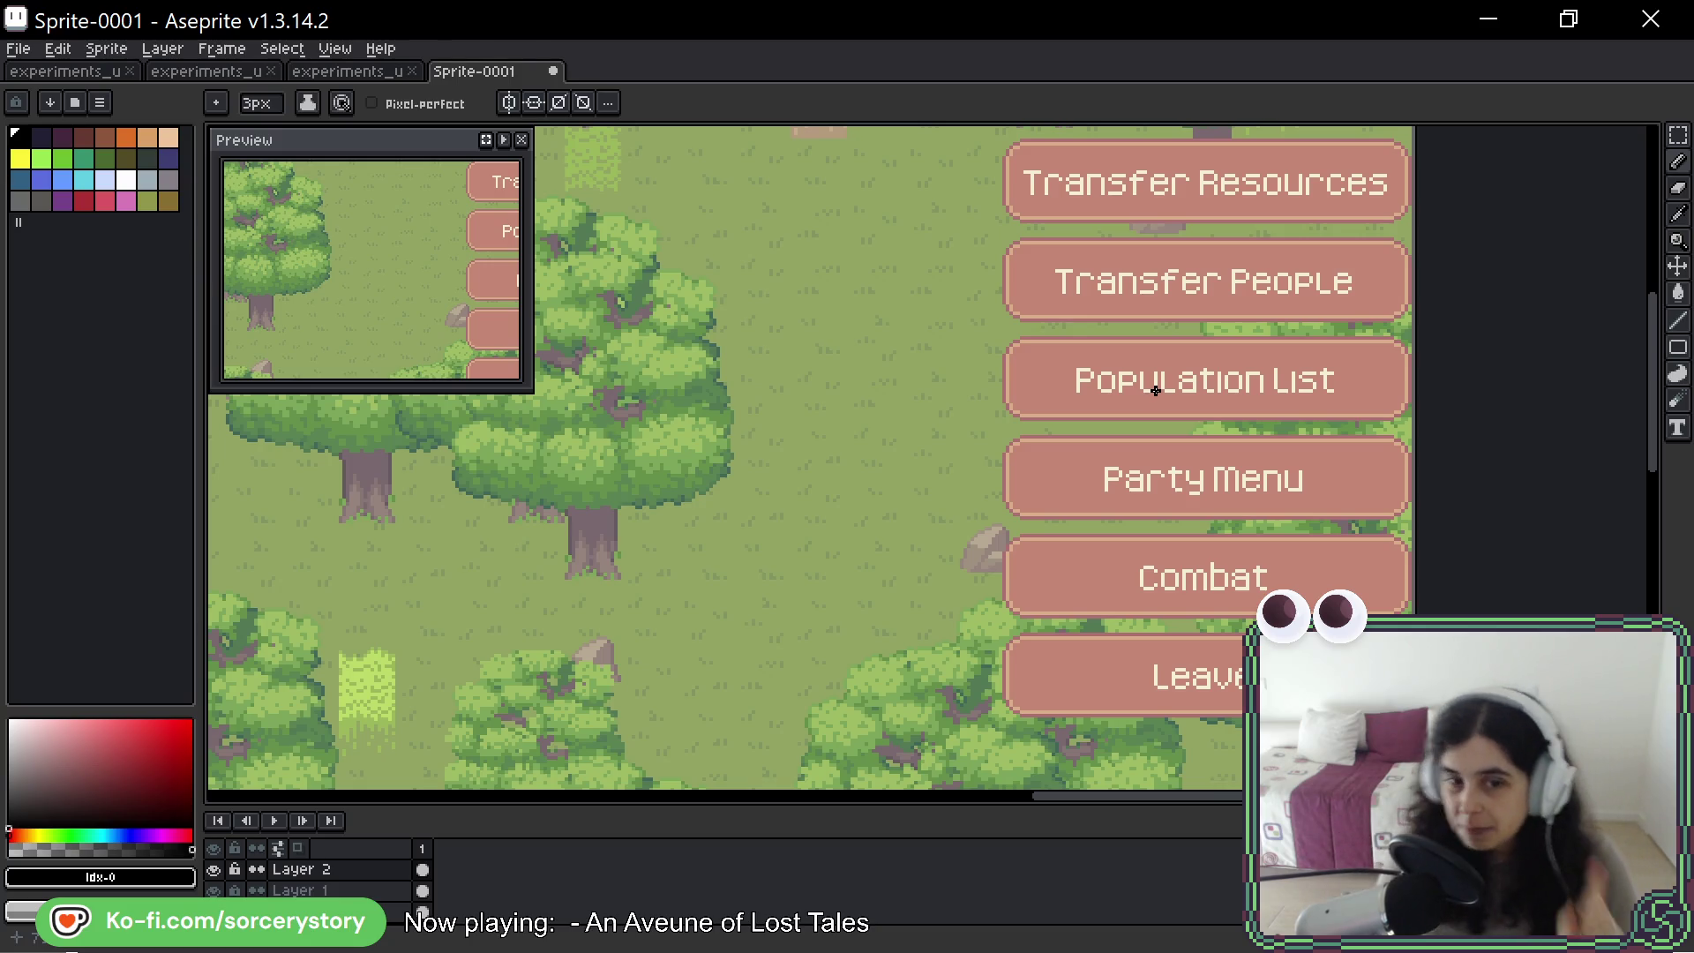
- Draw and undo trial lines across the top bar below the resource counters
left_click_drag(1156, 391, 1398, 413)
left_click_drag(887, 468, 1439, 464)
key("ctrl+z")
left_click_drag(839, 412, 1449, 422)
key("b")
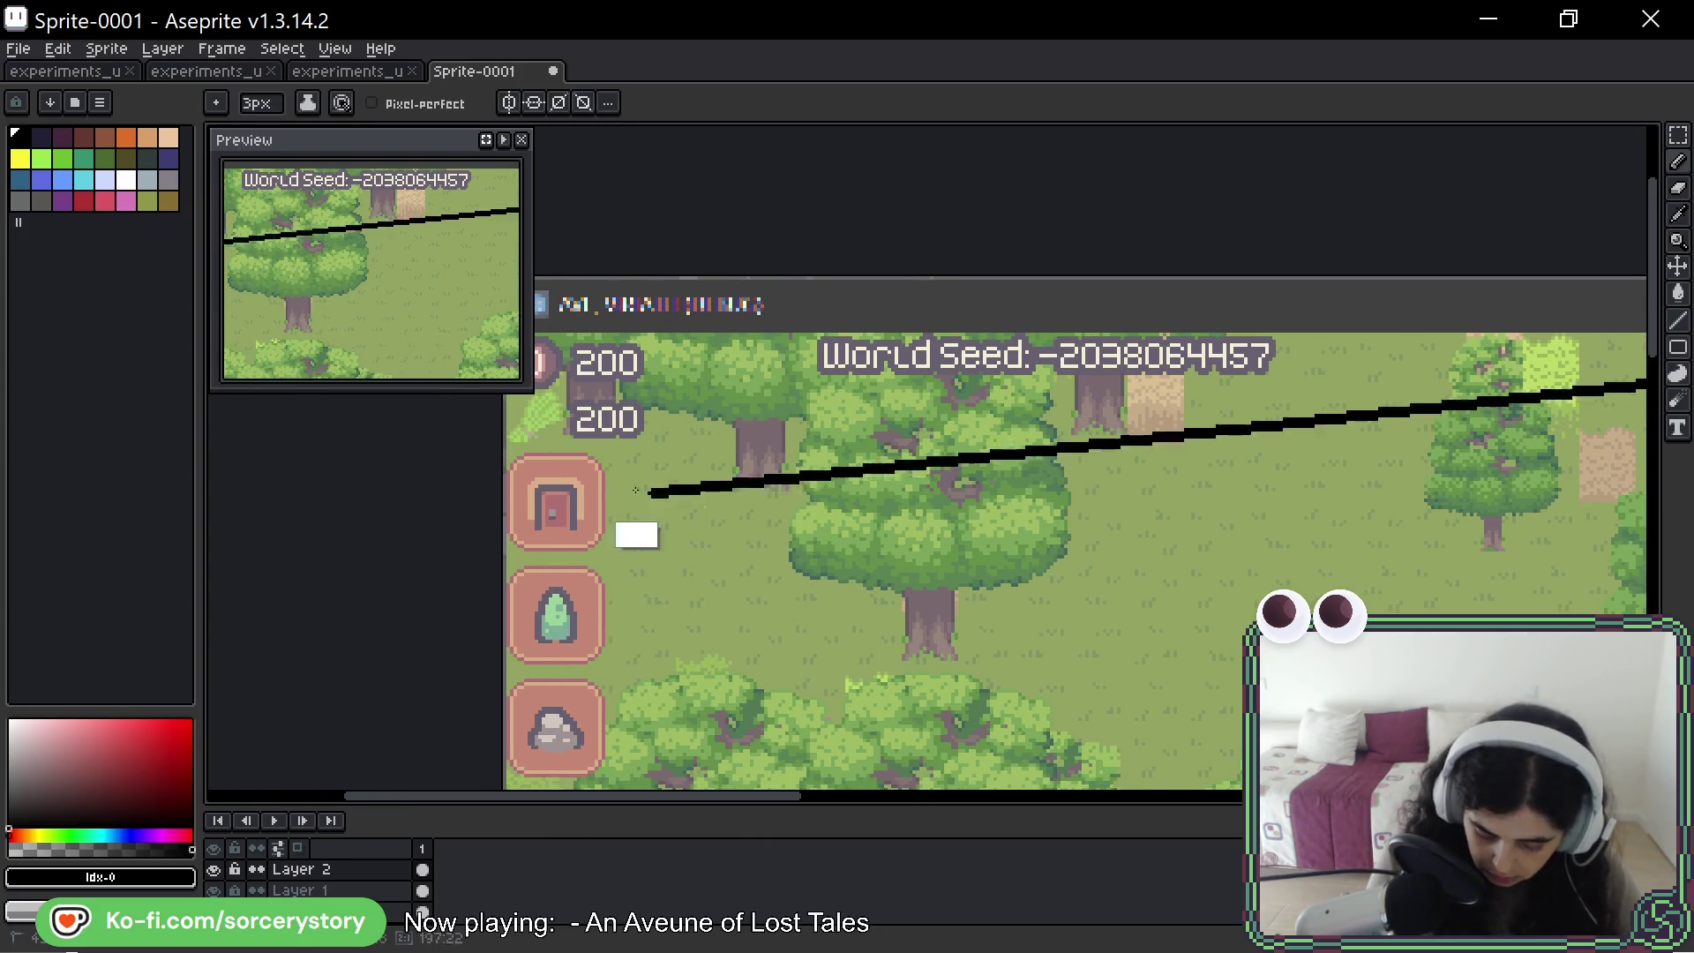
left_click_drag(677, 465, 623, 548)
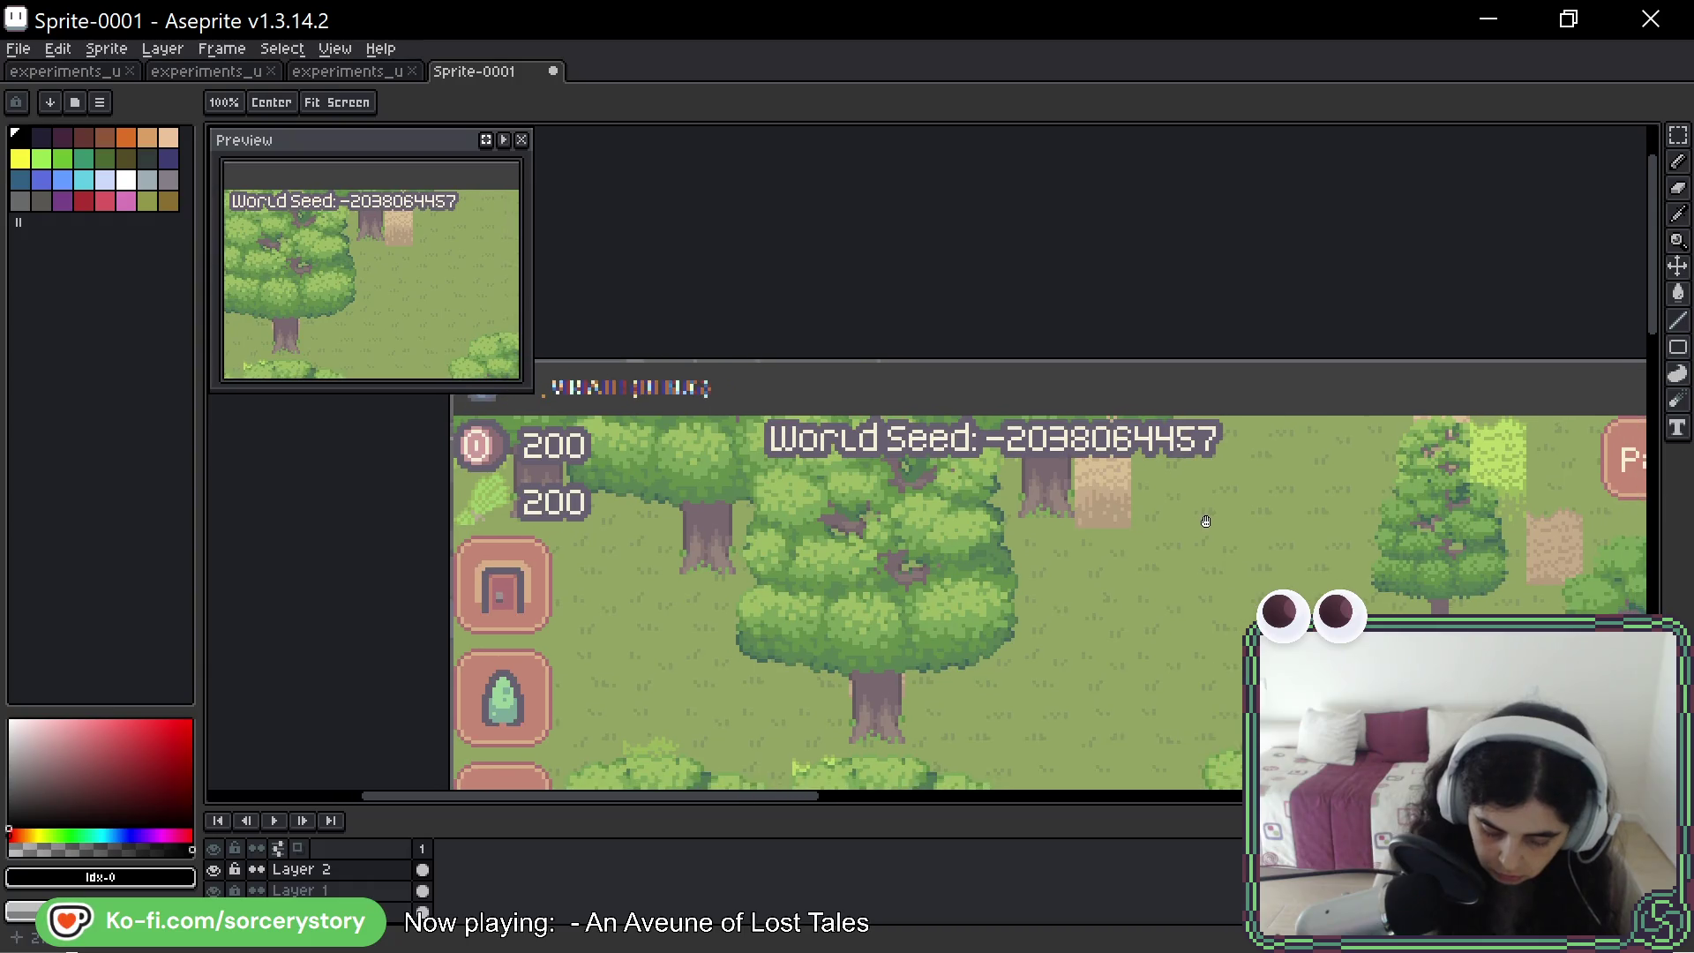
mouse_move(457, 483)
left_mouse_down()
mouse_move(1279, 461)
mouse_move(1422, 510)
left_mouse_up()
key("ctrl+z")
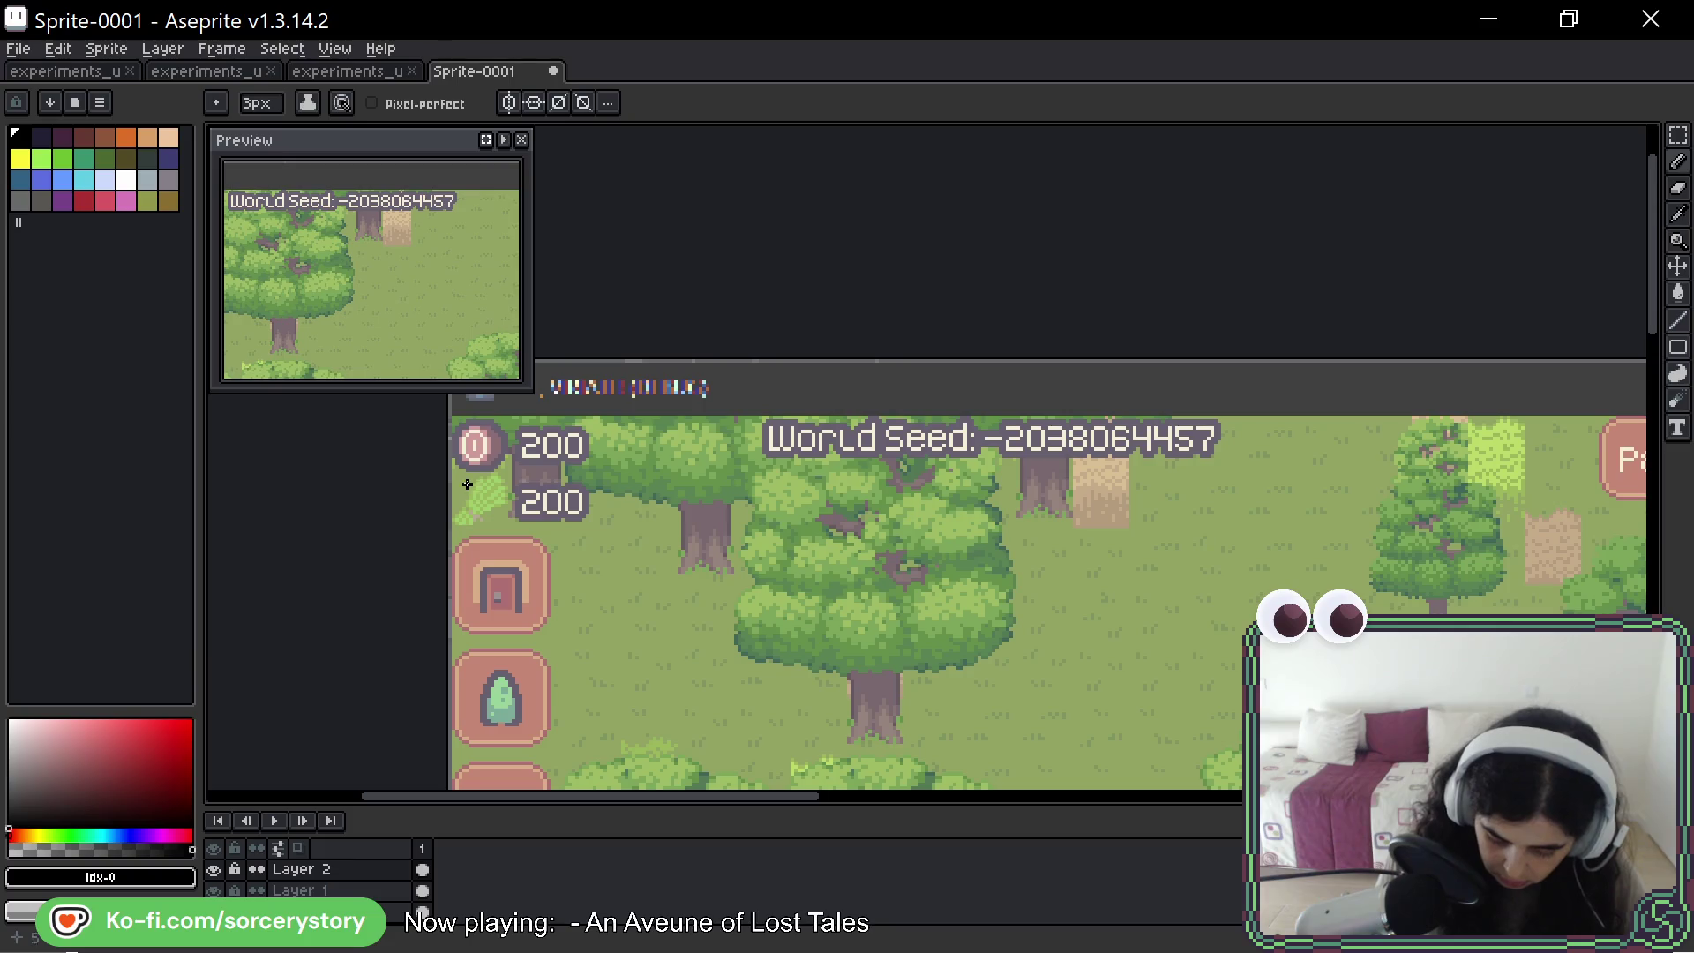
- Draw a long divider under the counters, pan along it, and undo it as too long
mouse_move(461, 476)
left_mouse_down()
mouse_move(1626, 477)
mouse_move(1062, 489)
mouse_move(1078, 474)
mouse_move(1593, 484)
mouse_move(1070, 526)
left_mouse_up()
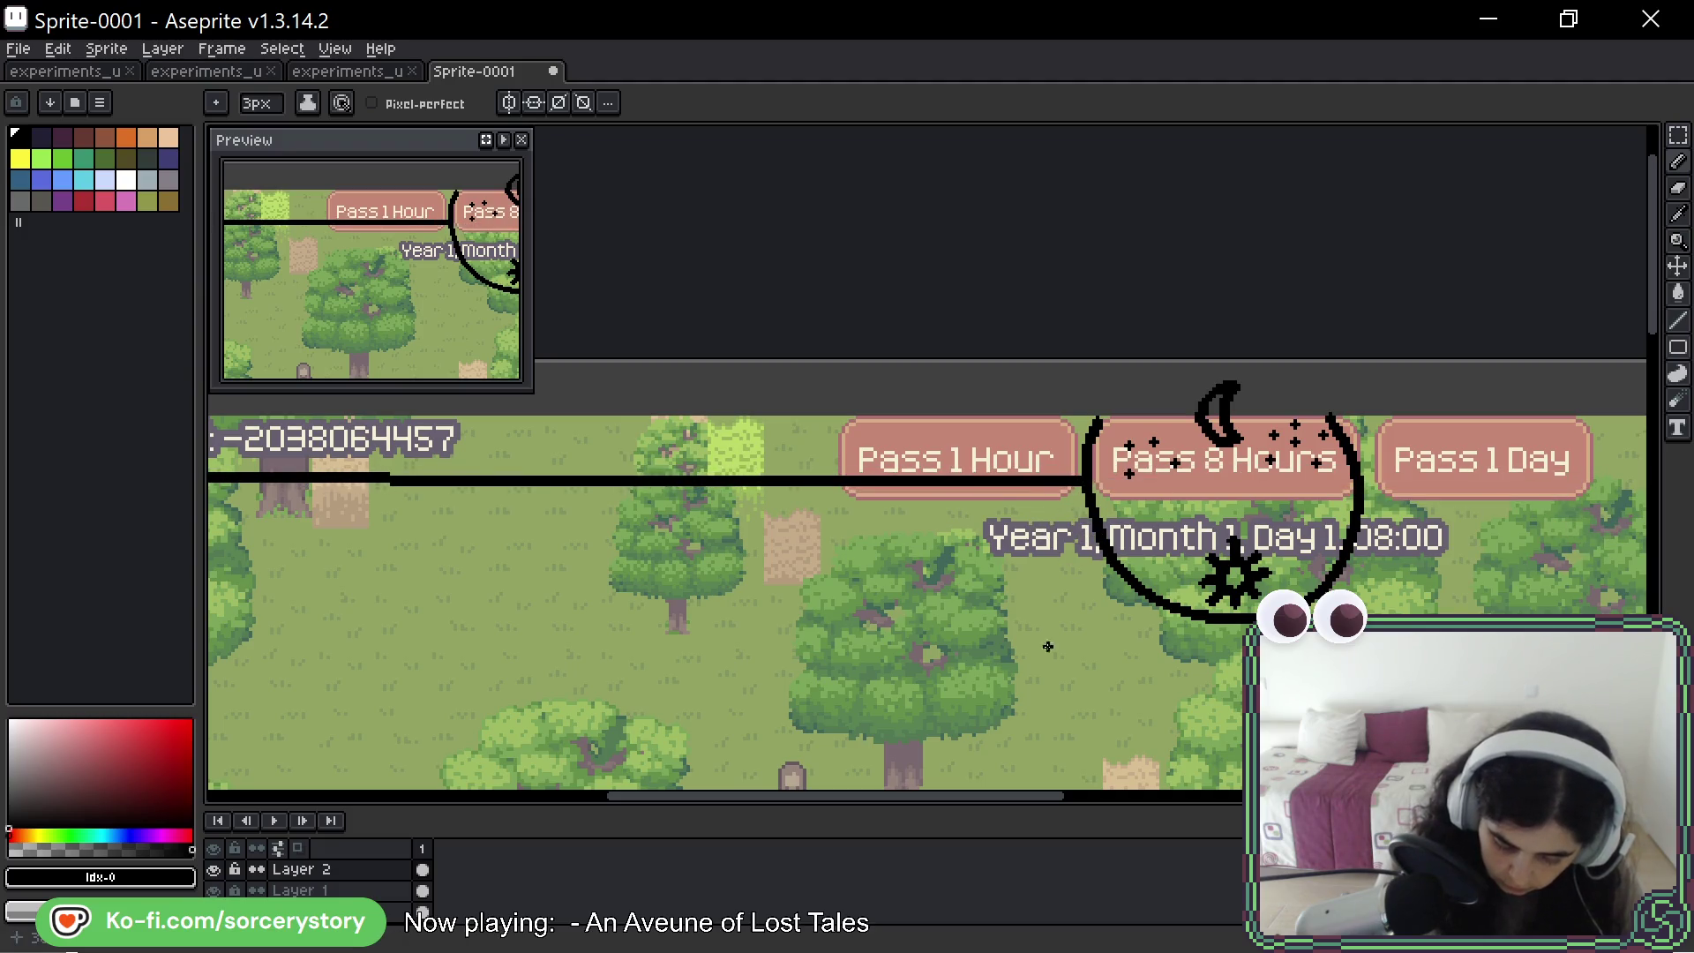
key("space")
mouse_move(735, 515)
left_mouse_down()
mouse_move(1530, 522)
mouse_move(1163, 573)
left_mouse_up()
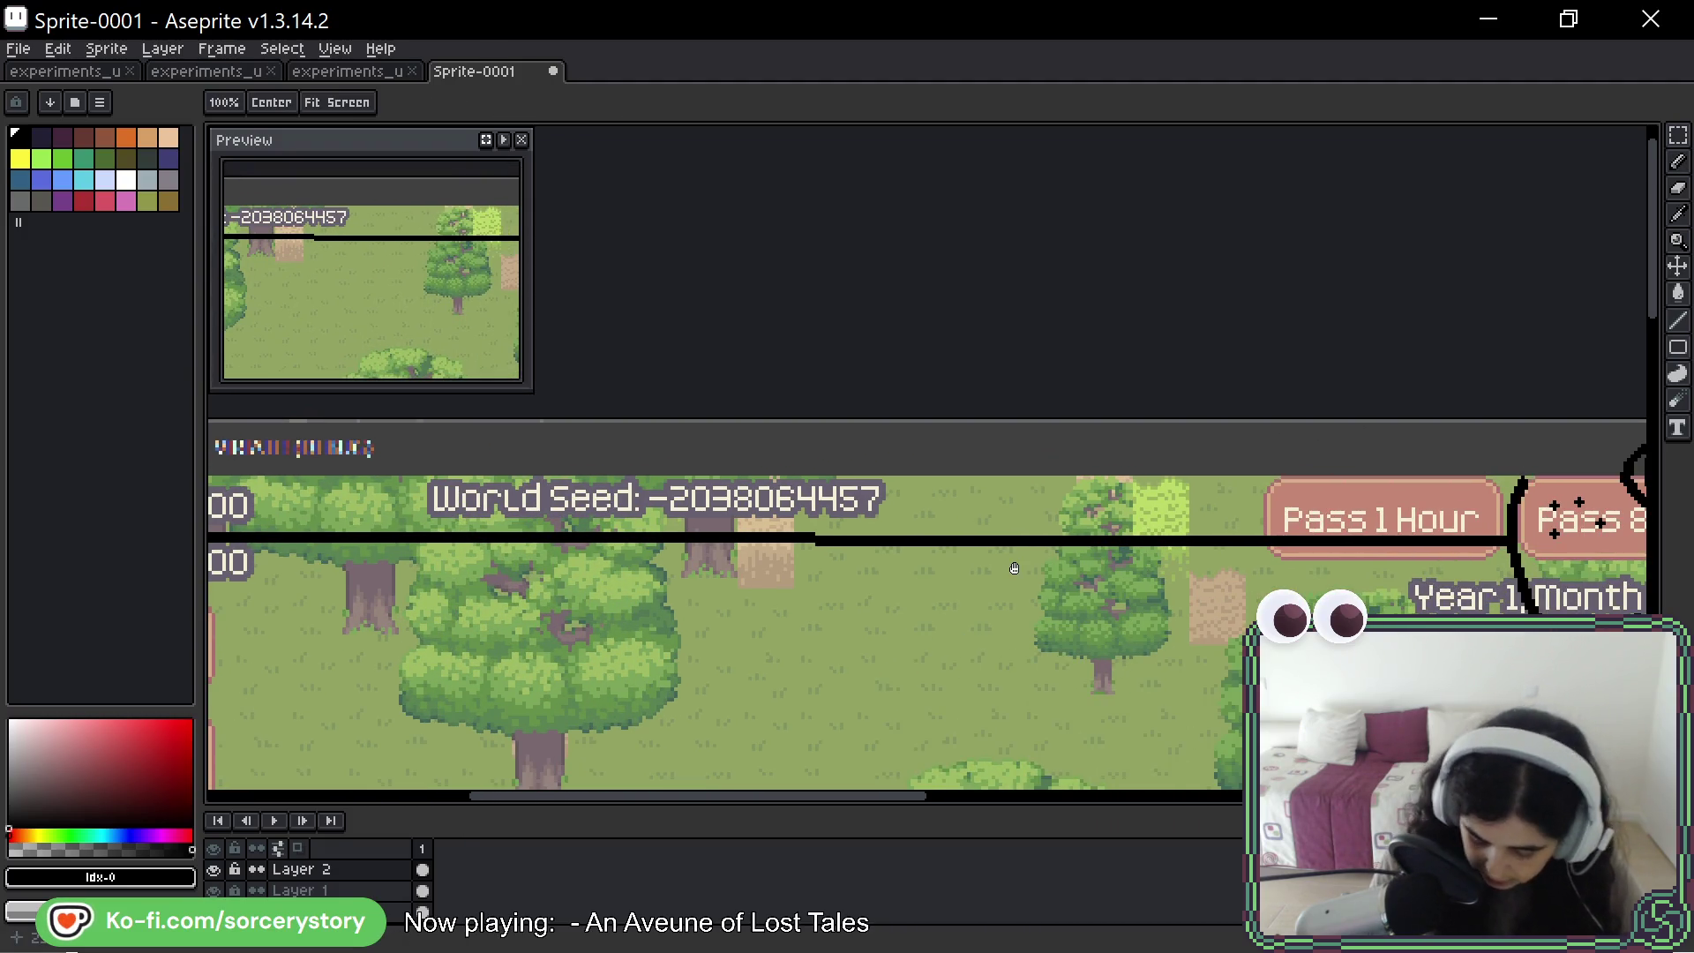
key("ctrl+z")
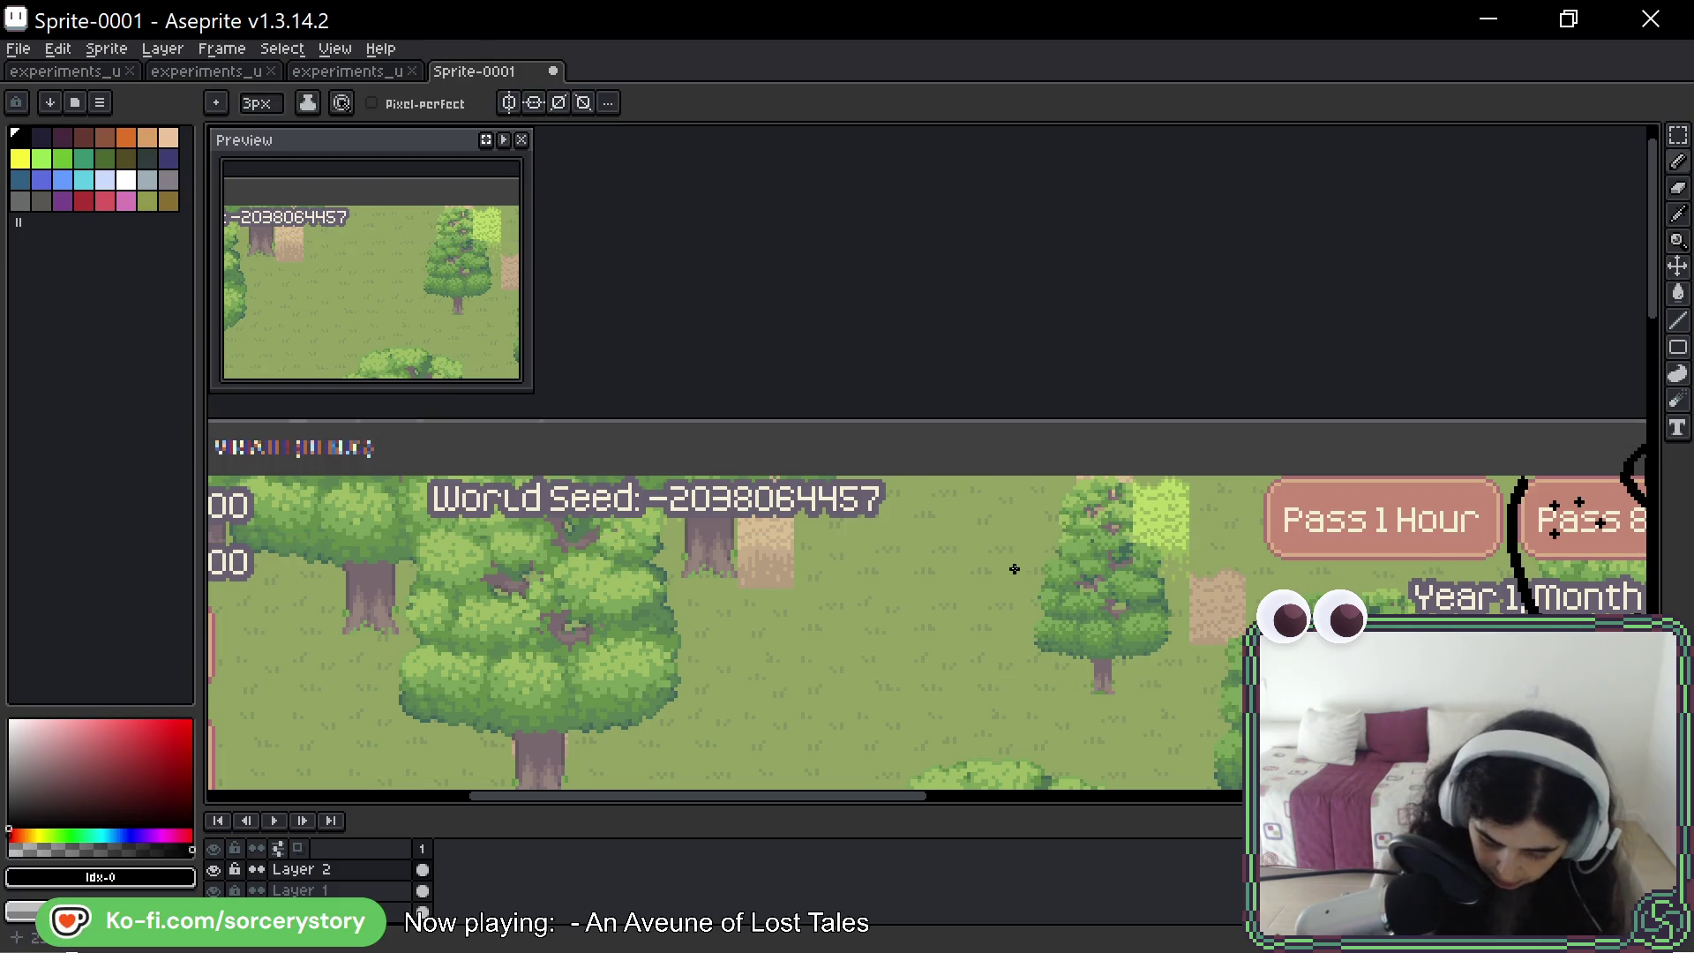
left_click_drag(671, 584, 936, 569)
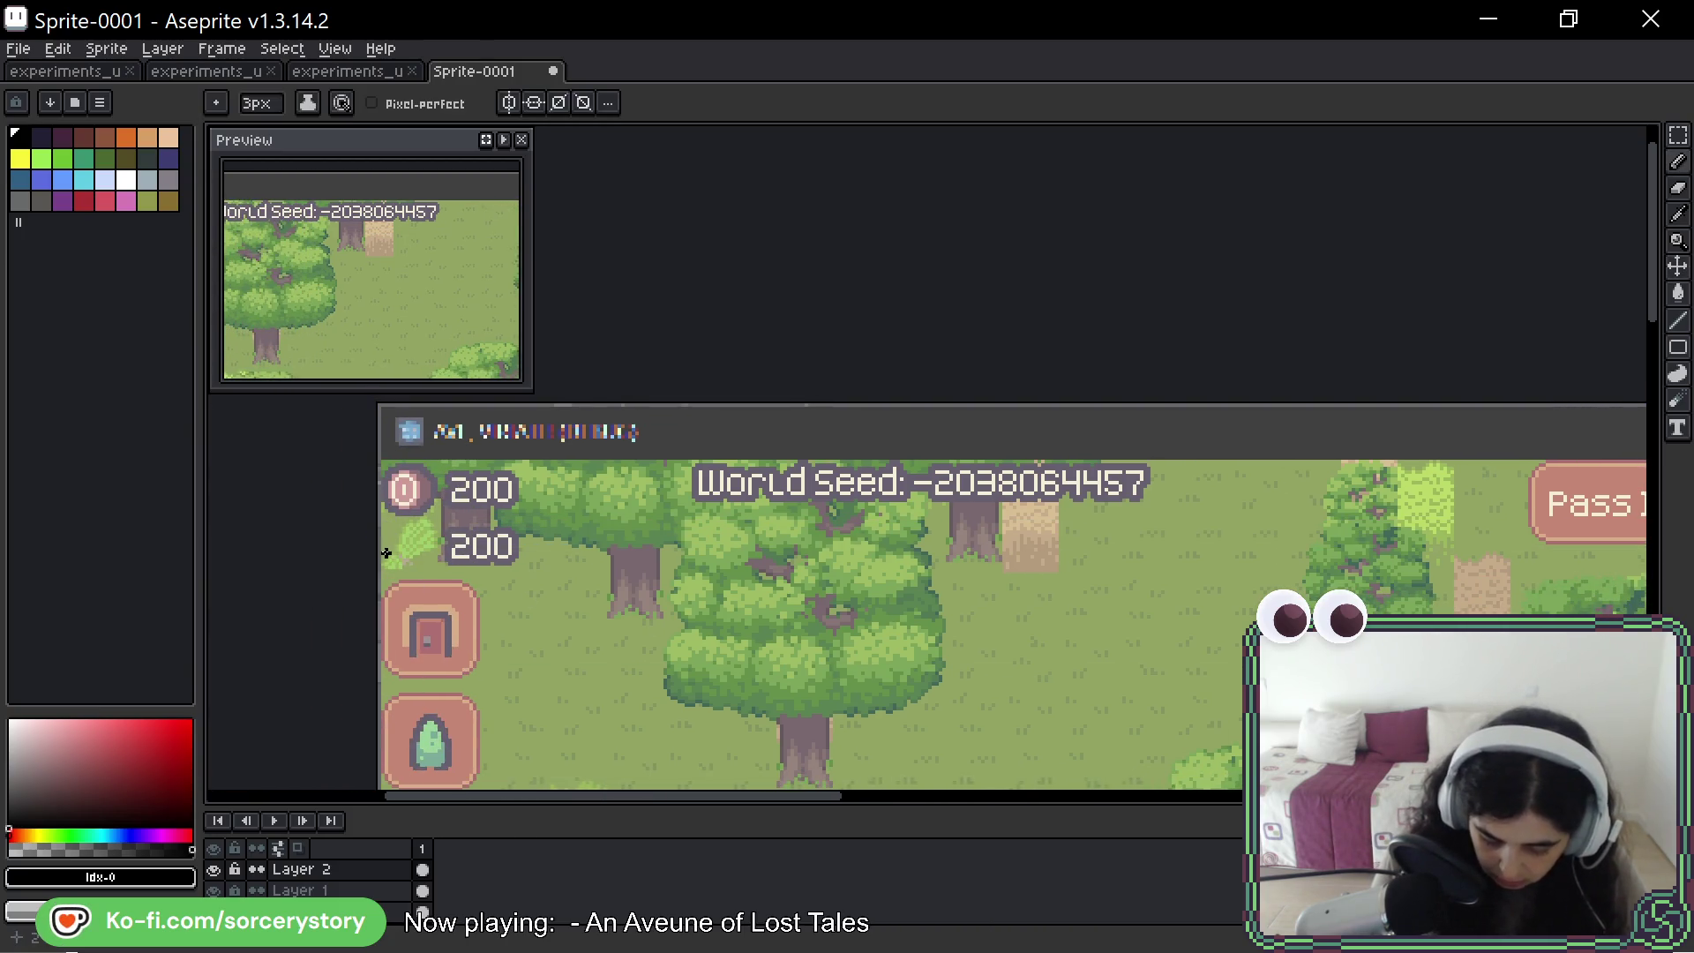
scroll(962, 565, "right", 5)
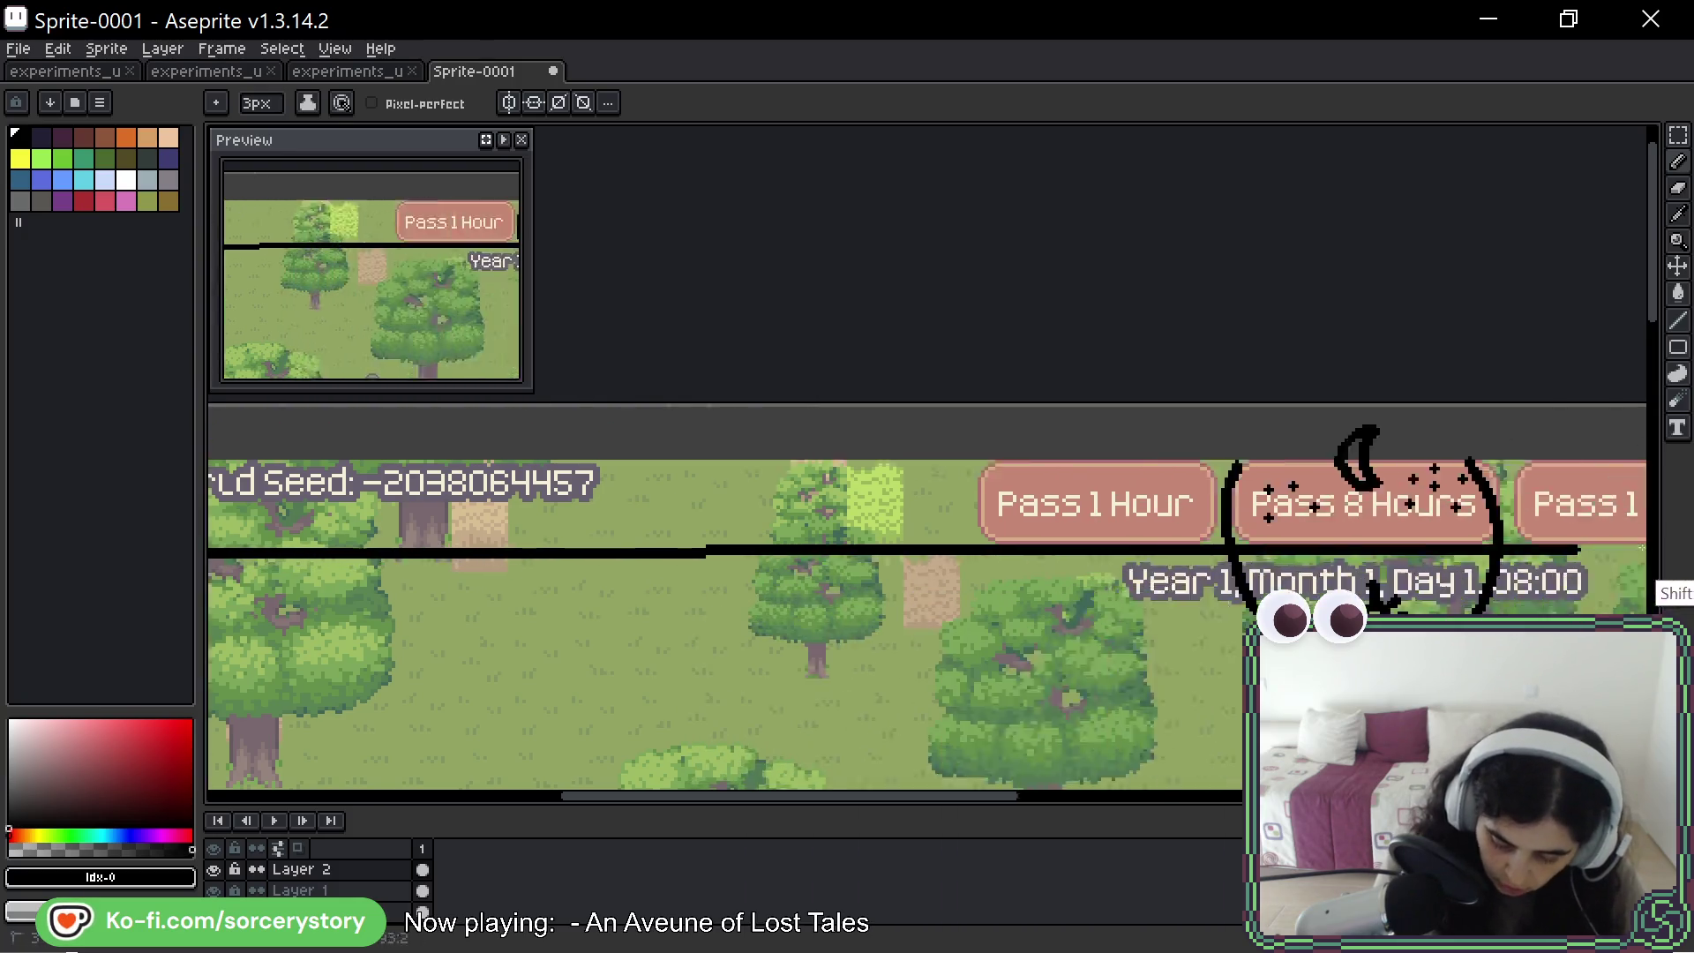
- Shift-click a straight divider line under the World Seed text and Pass buttons
left_click(456, 555)
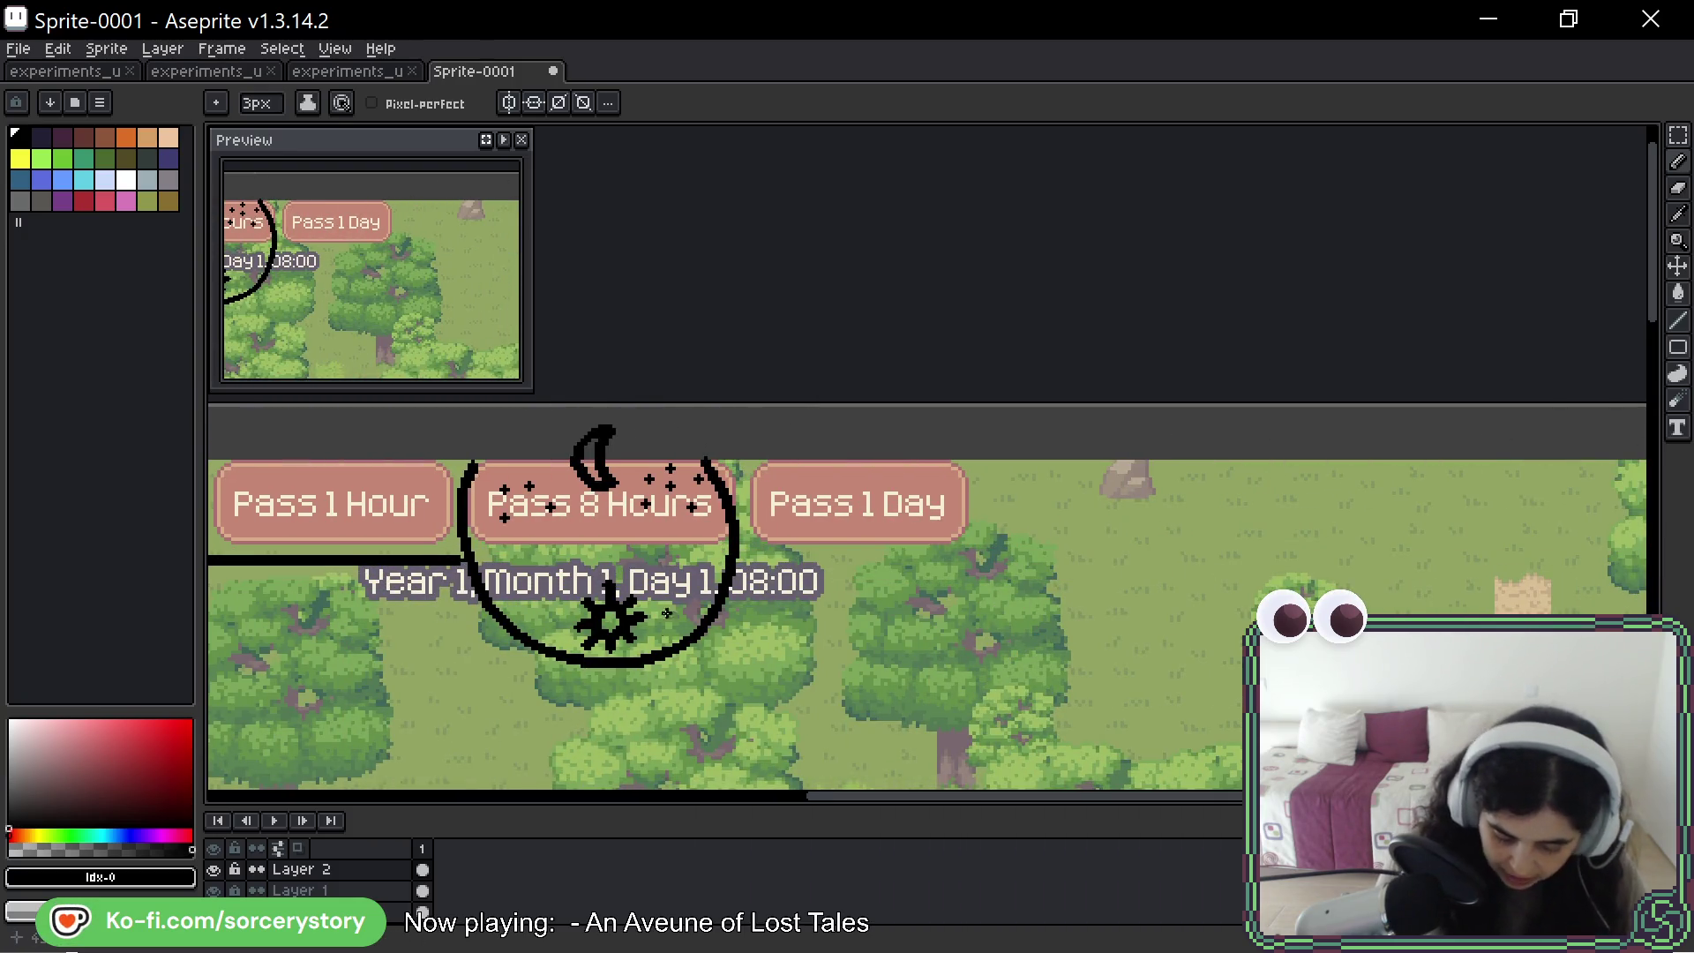
left_click_drag(647, 524, 1388, 537)
scroll(1388, 538, "left", 4)
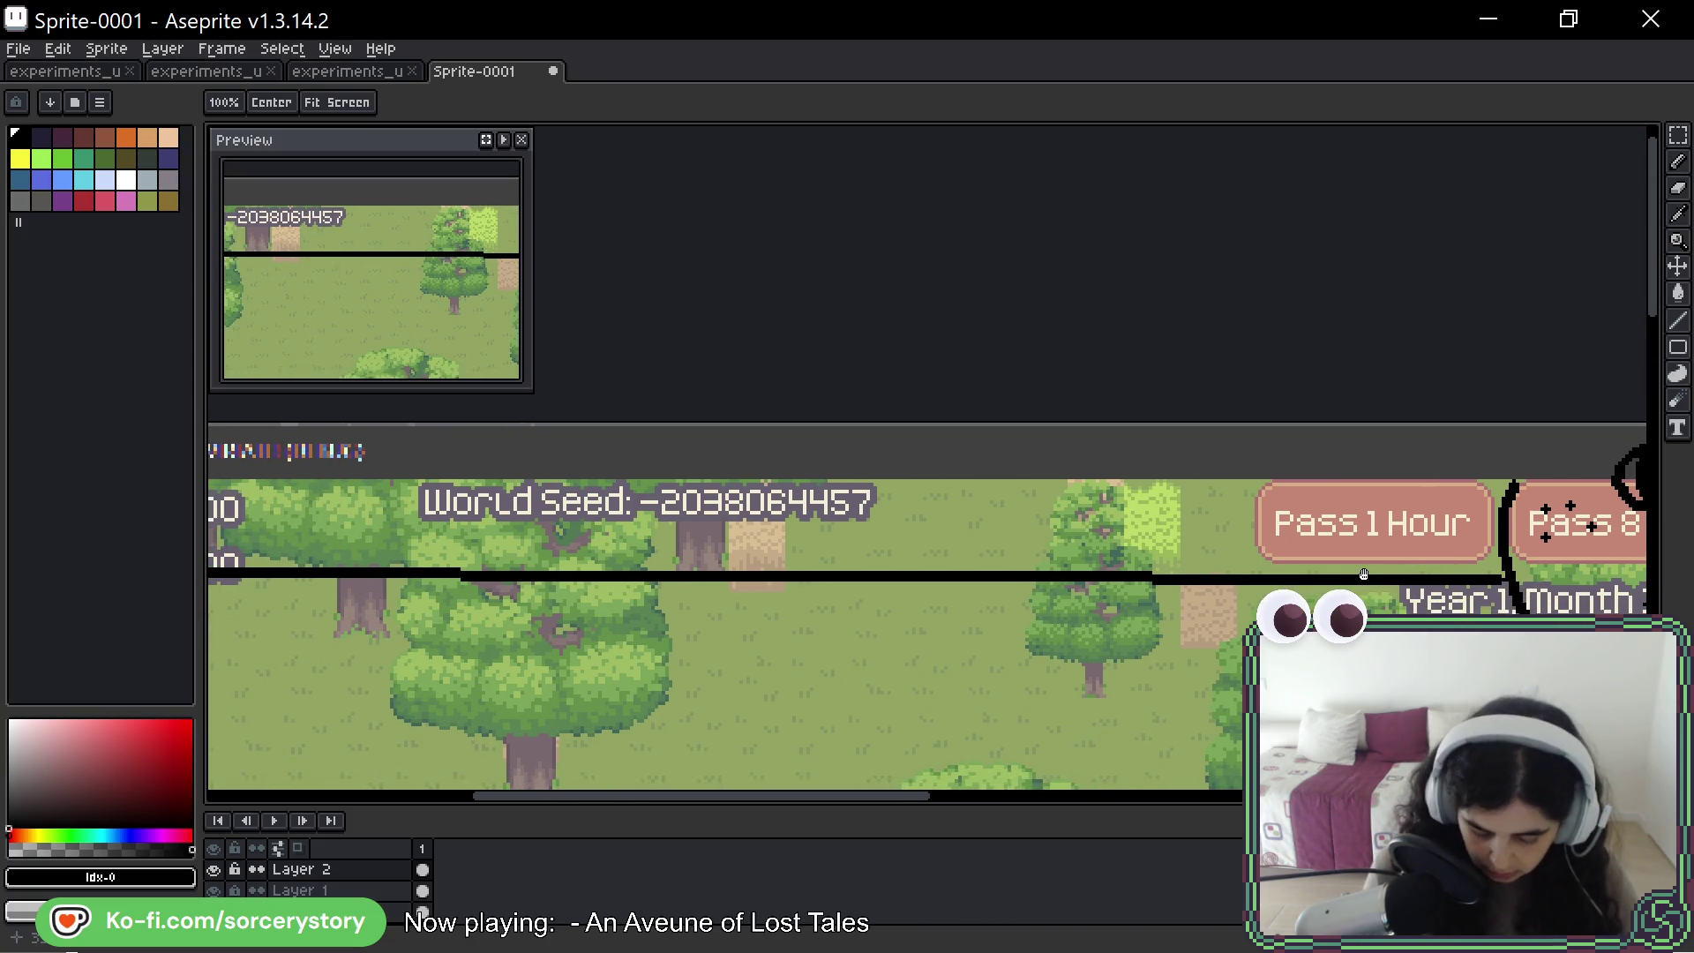
scroll(1364, 574, "left", 3)
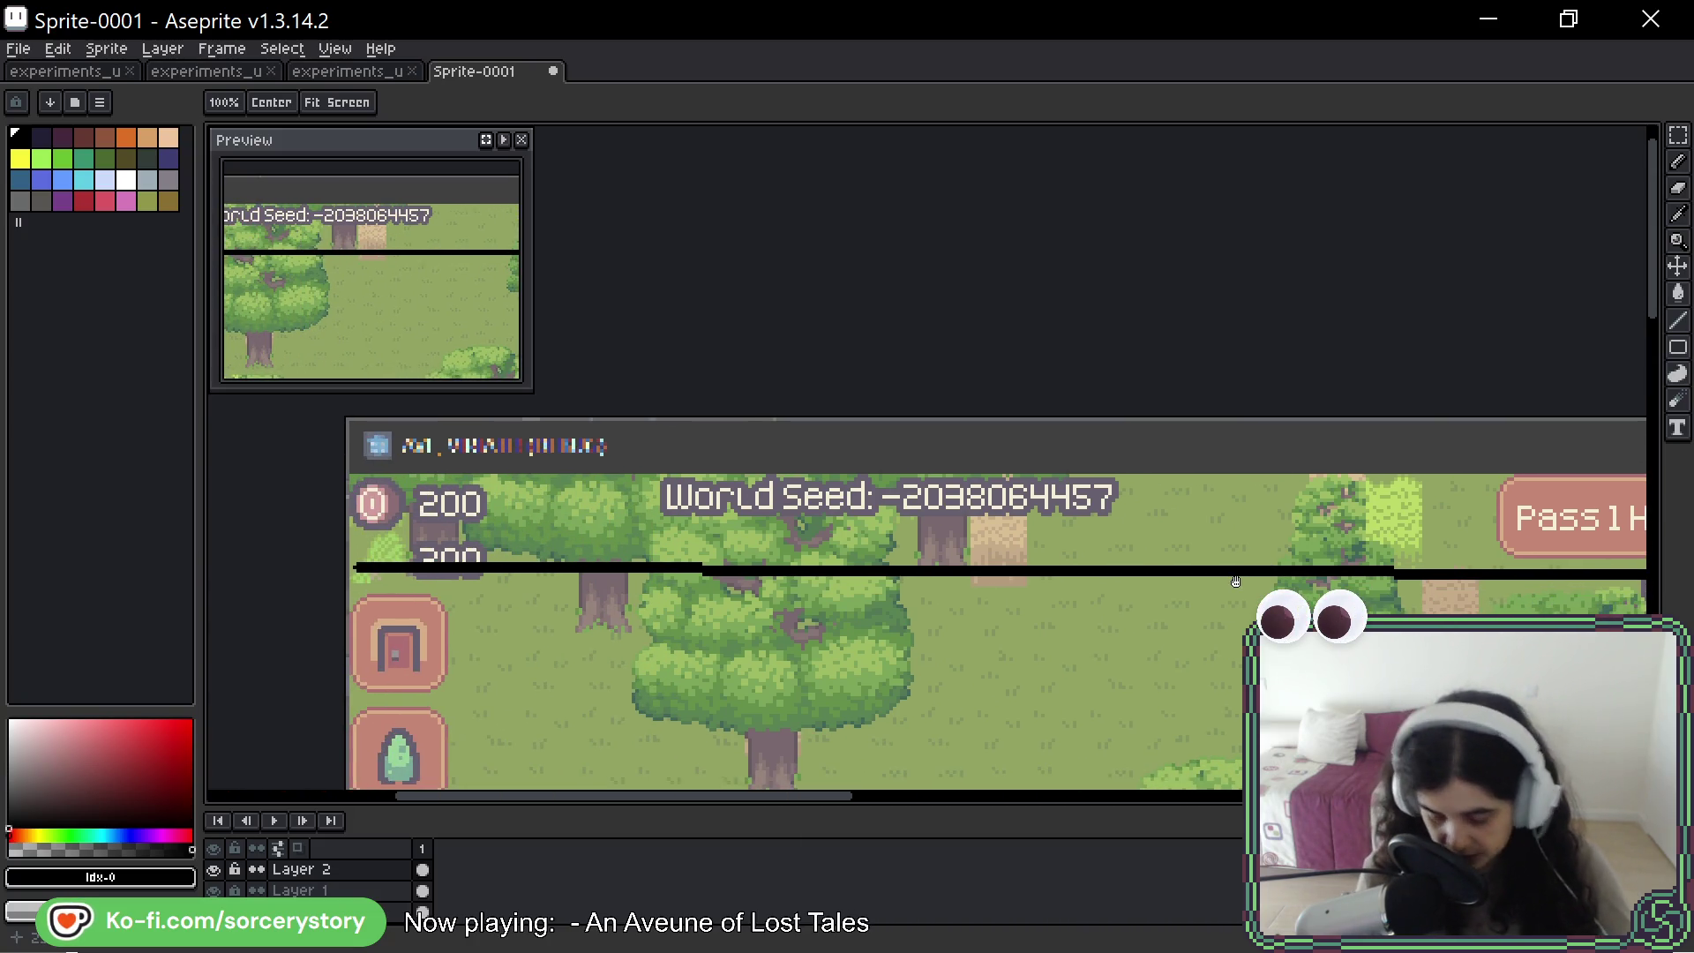
scroll(1244, 556, "right", 2)
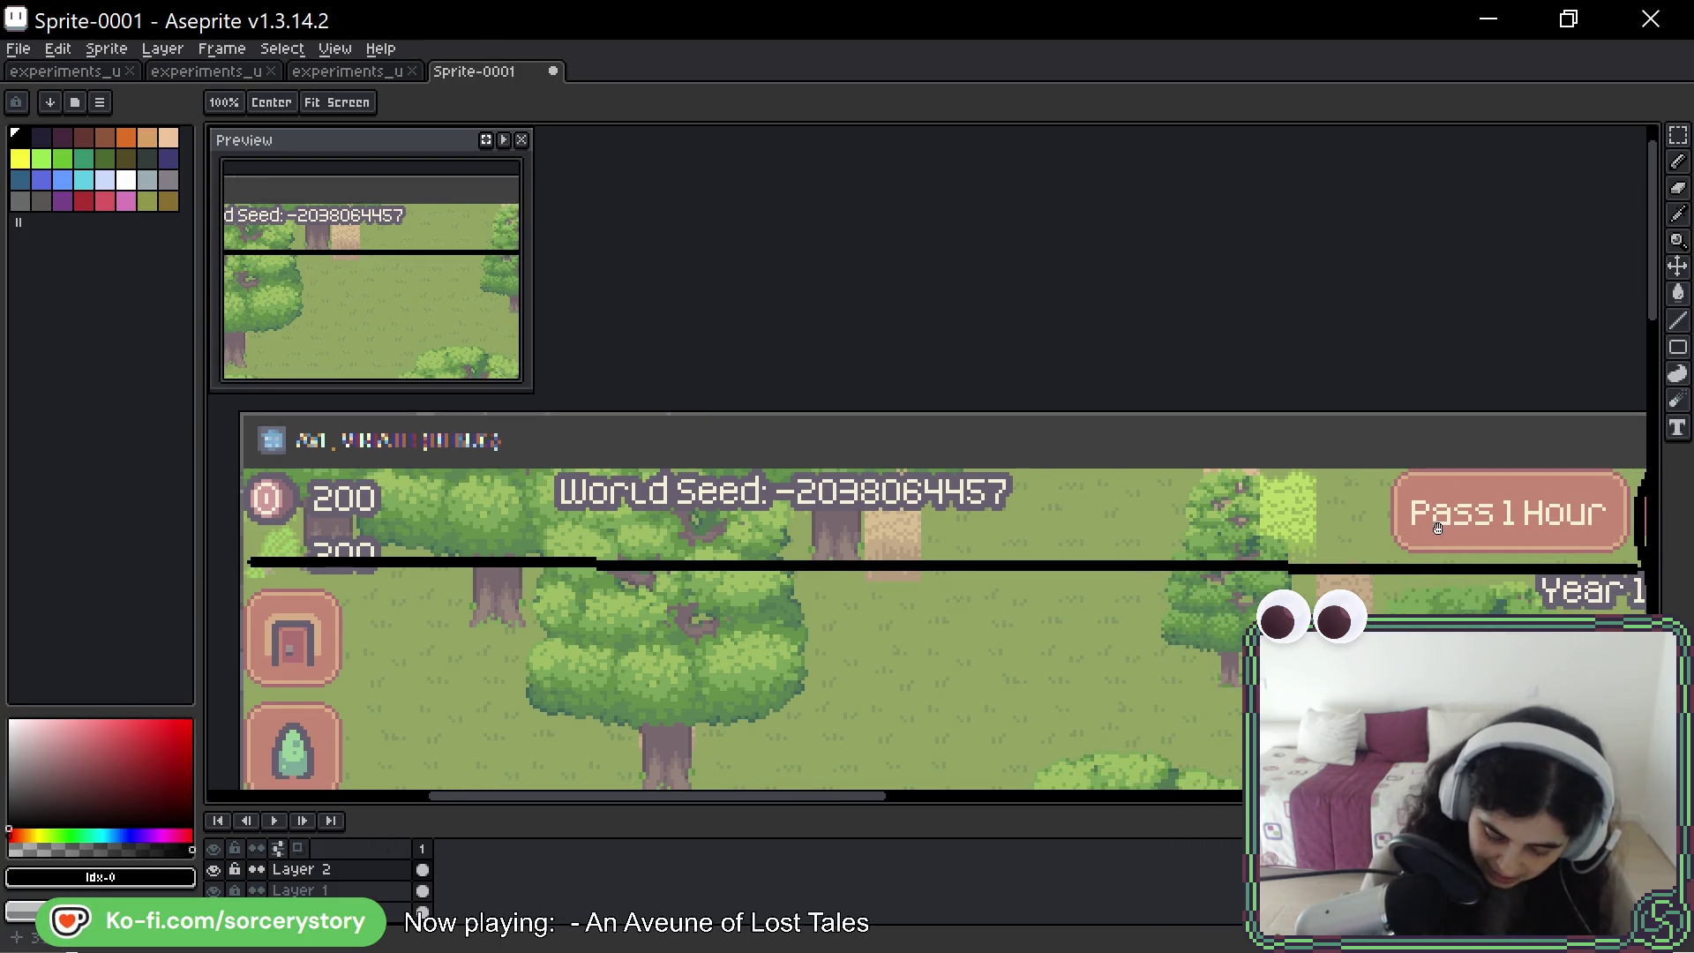
scroll(1256, 510, "right", 2)
- With the pencil, draw a counter box left of Pass 1 Hour holding a person icon and 10
key("b")
mouse_move(1160, 495)
left_mouse_down()
mouse_move(1163, 514)
mouse_move(1341, 469)
mouse_move(1412, 547)
left_mouse_up()
key("ctrl+z")
left_click_drag(1161, 477, 1410, 494)
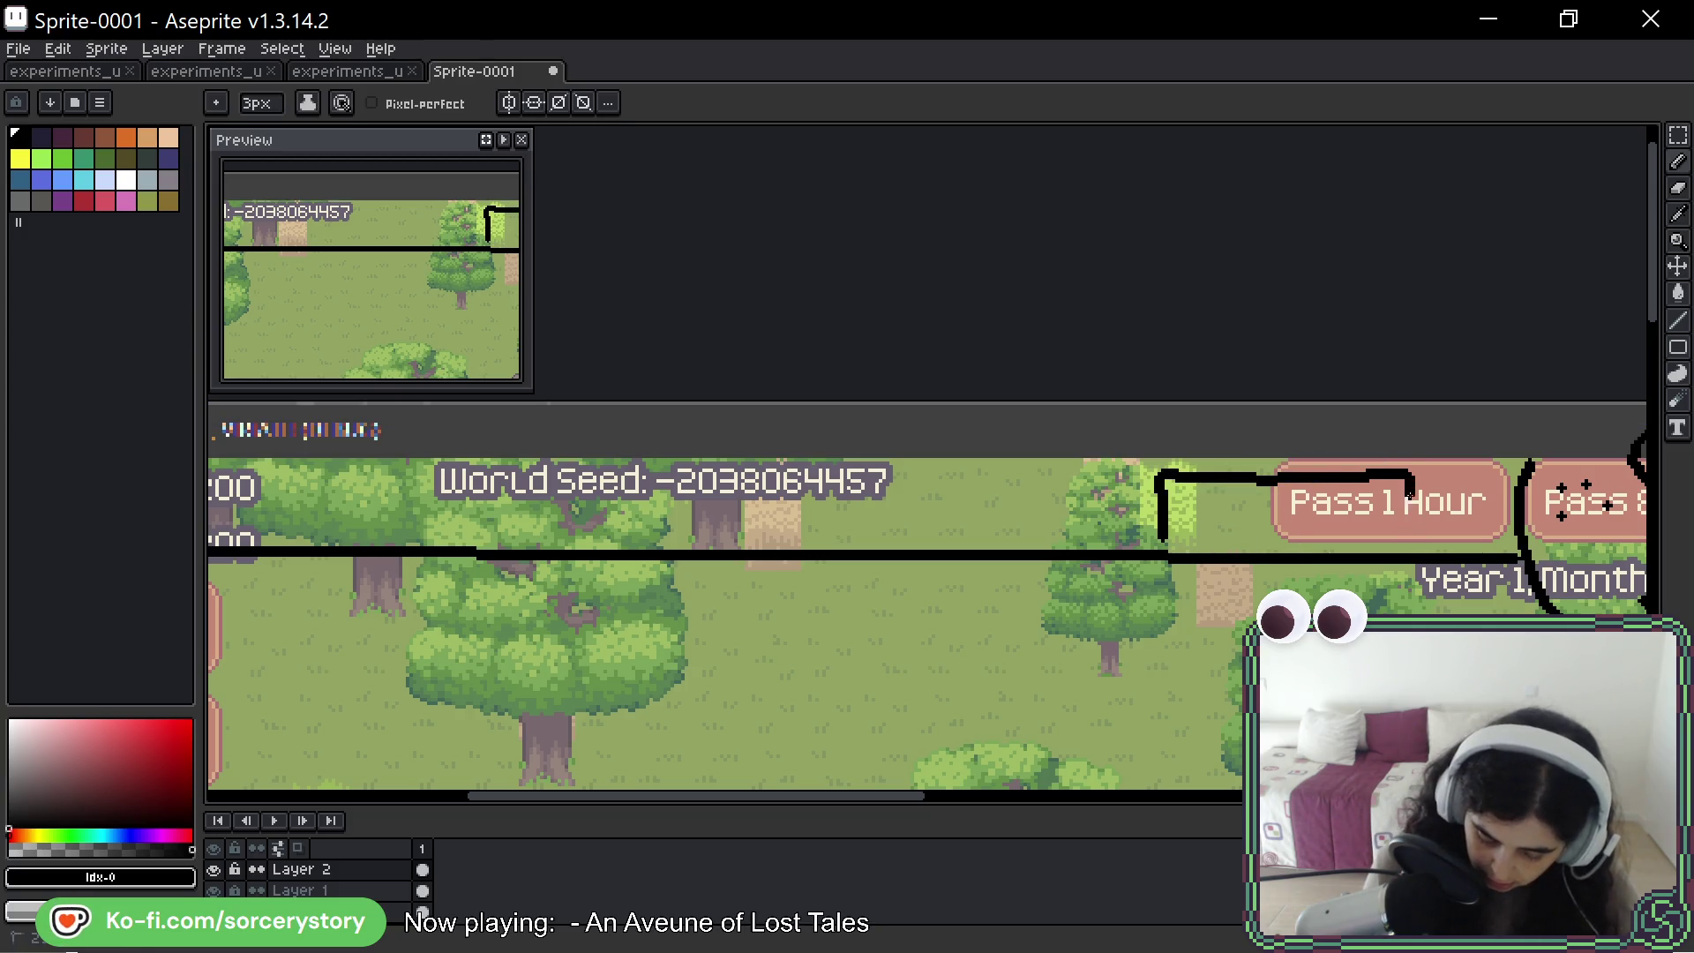
left_click_drag(1165, 538, 1414, 532)
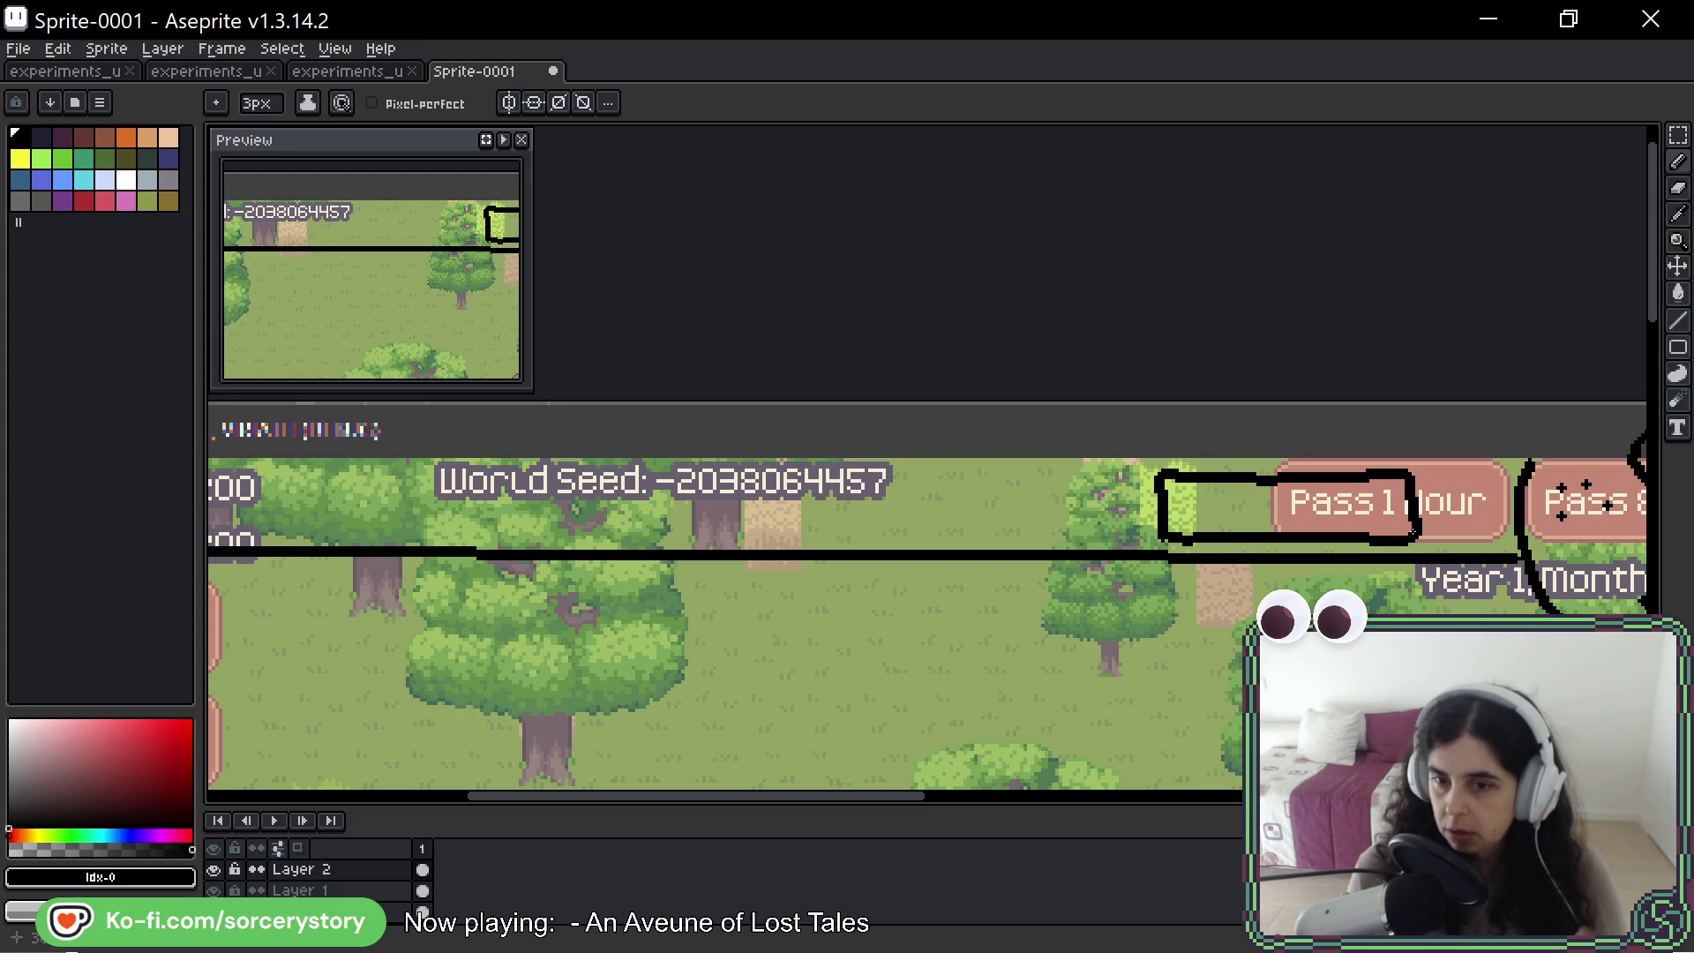
key("ctrl+z")
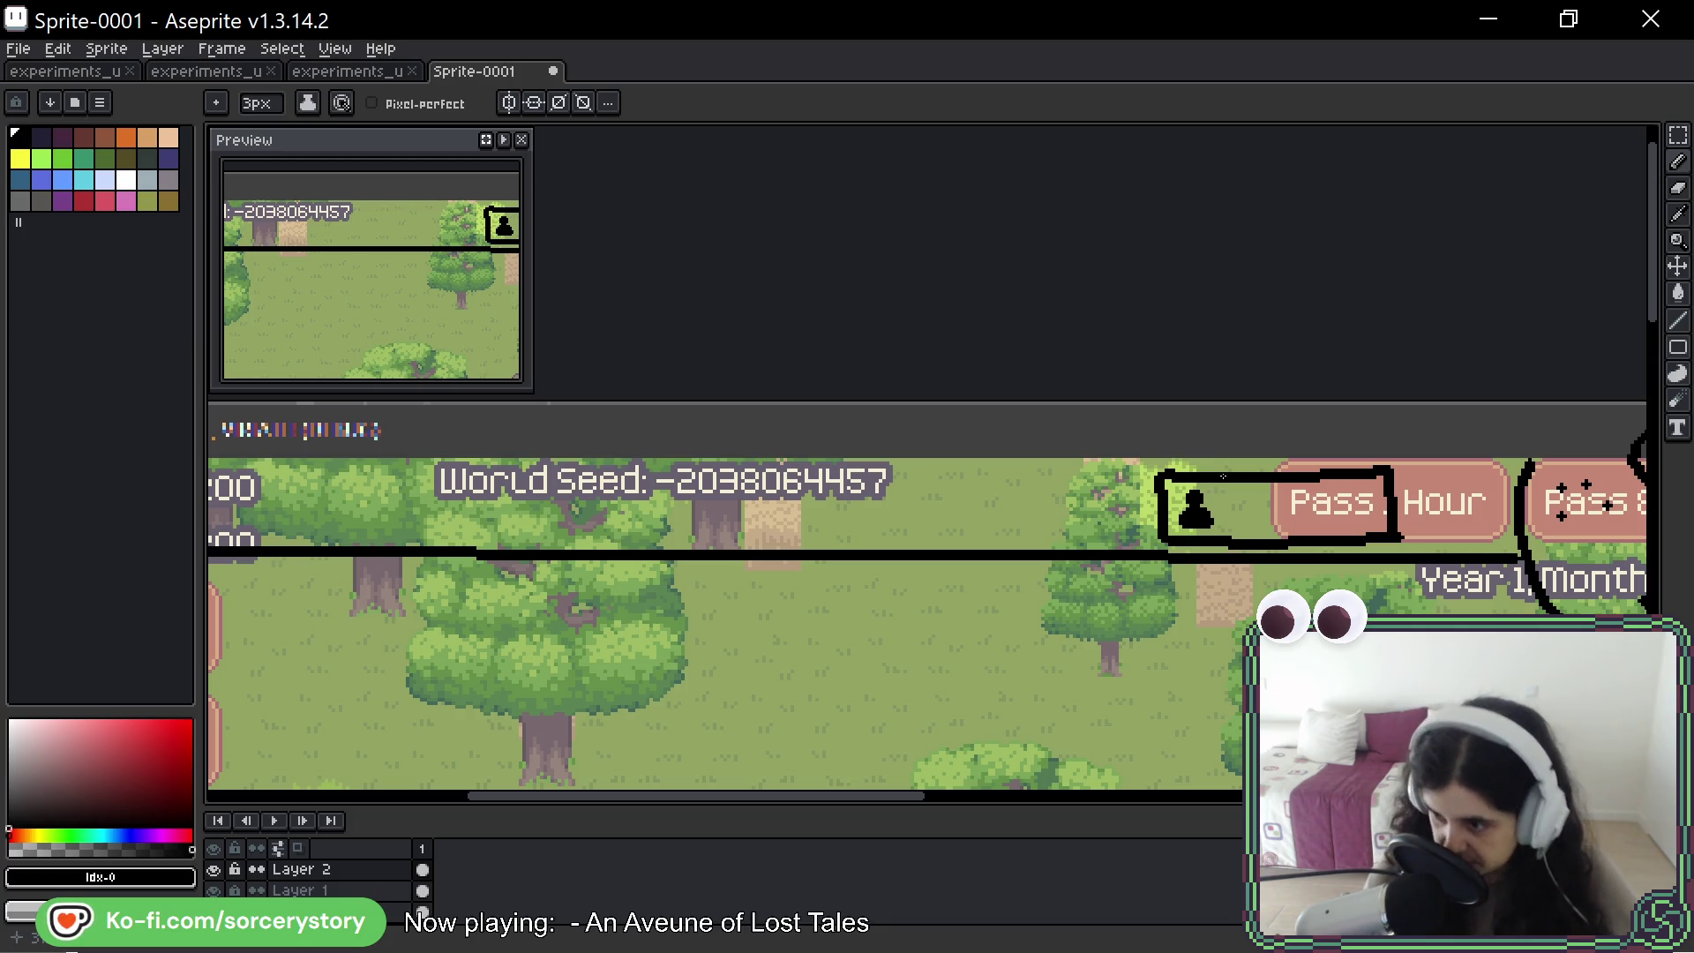
mouse_move(1247, 495)
left_mouse_down()
mouse_move(1251, 530)
mouse_move(1292, 516)
left_mouse_up()
key("ctrl+z")
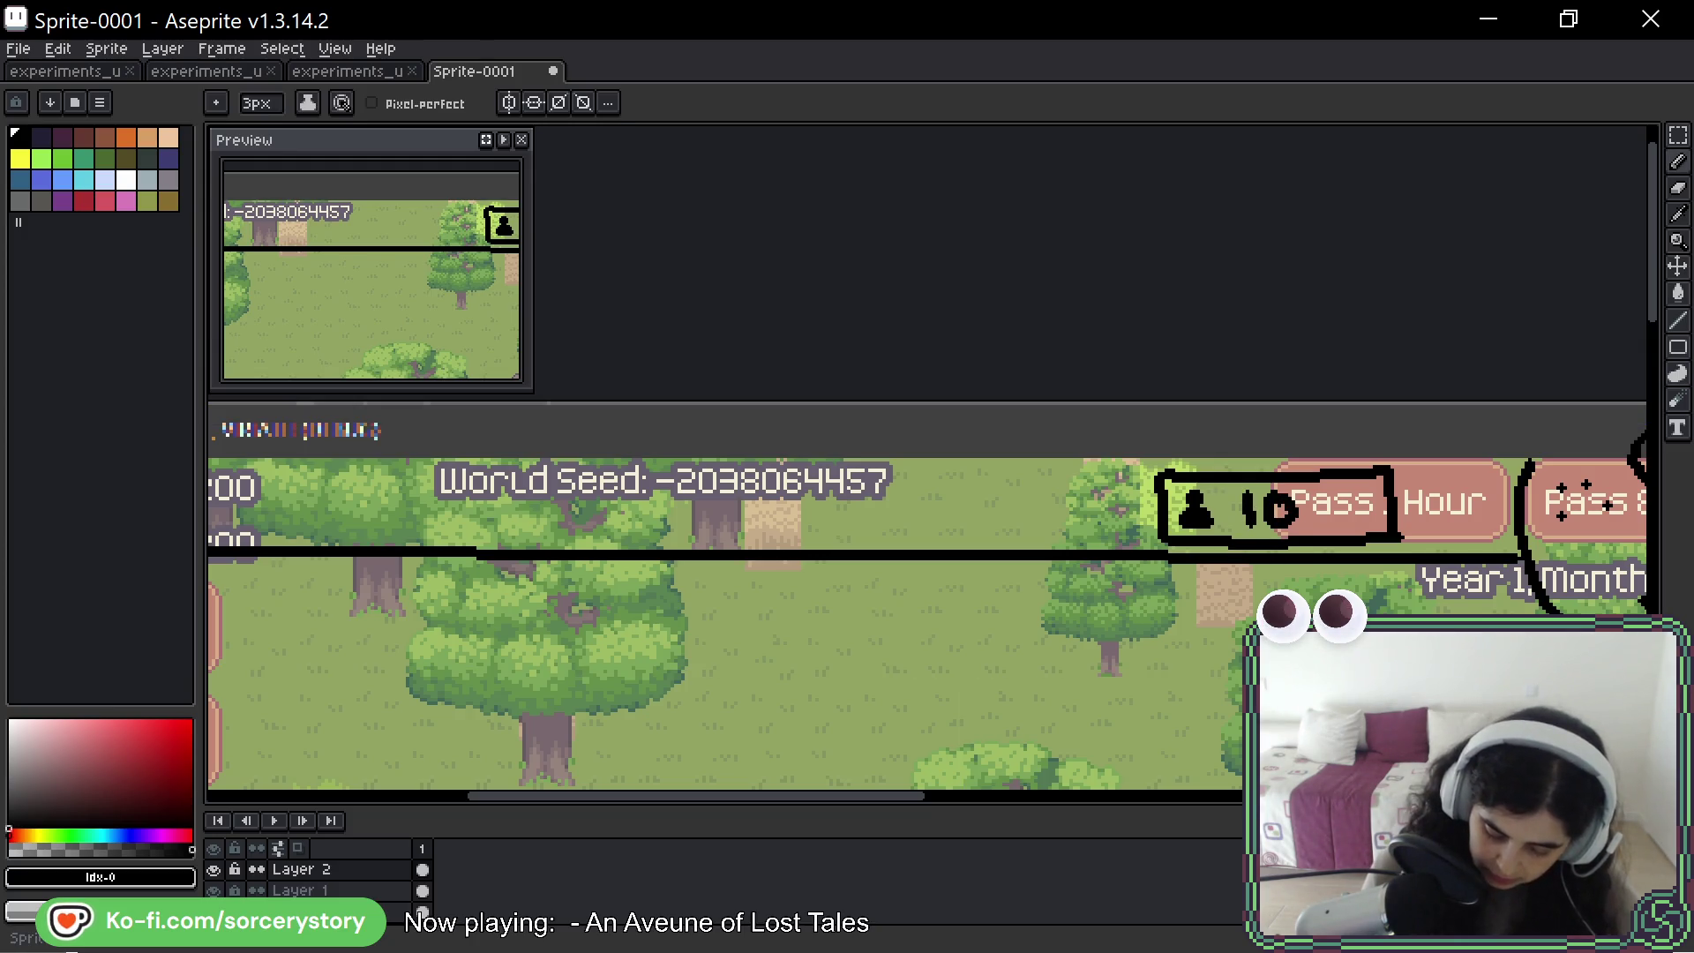
- Circle the Population List button, then switch to the game window
left_click_drag(1156, 567, 1260, 555)
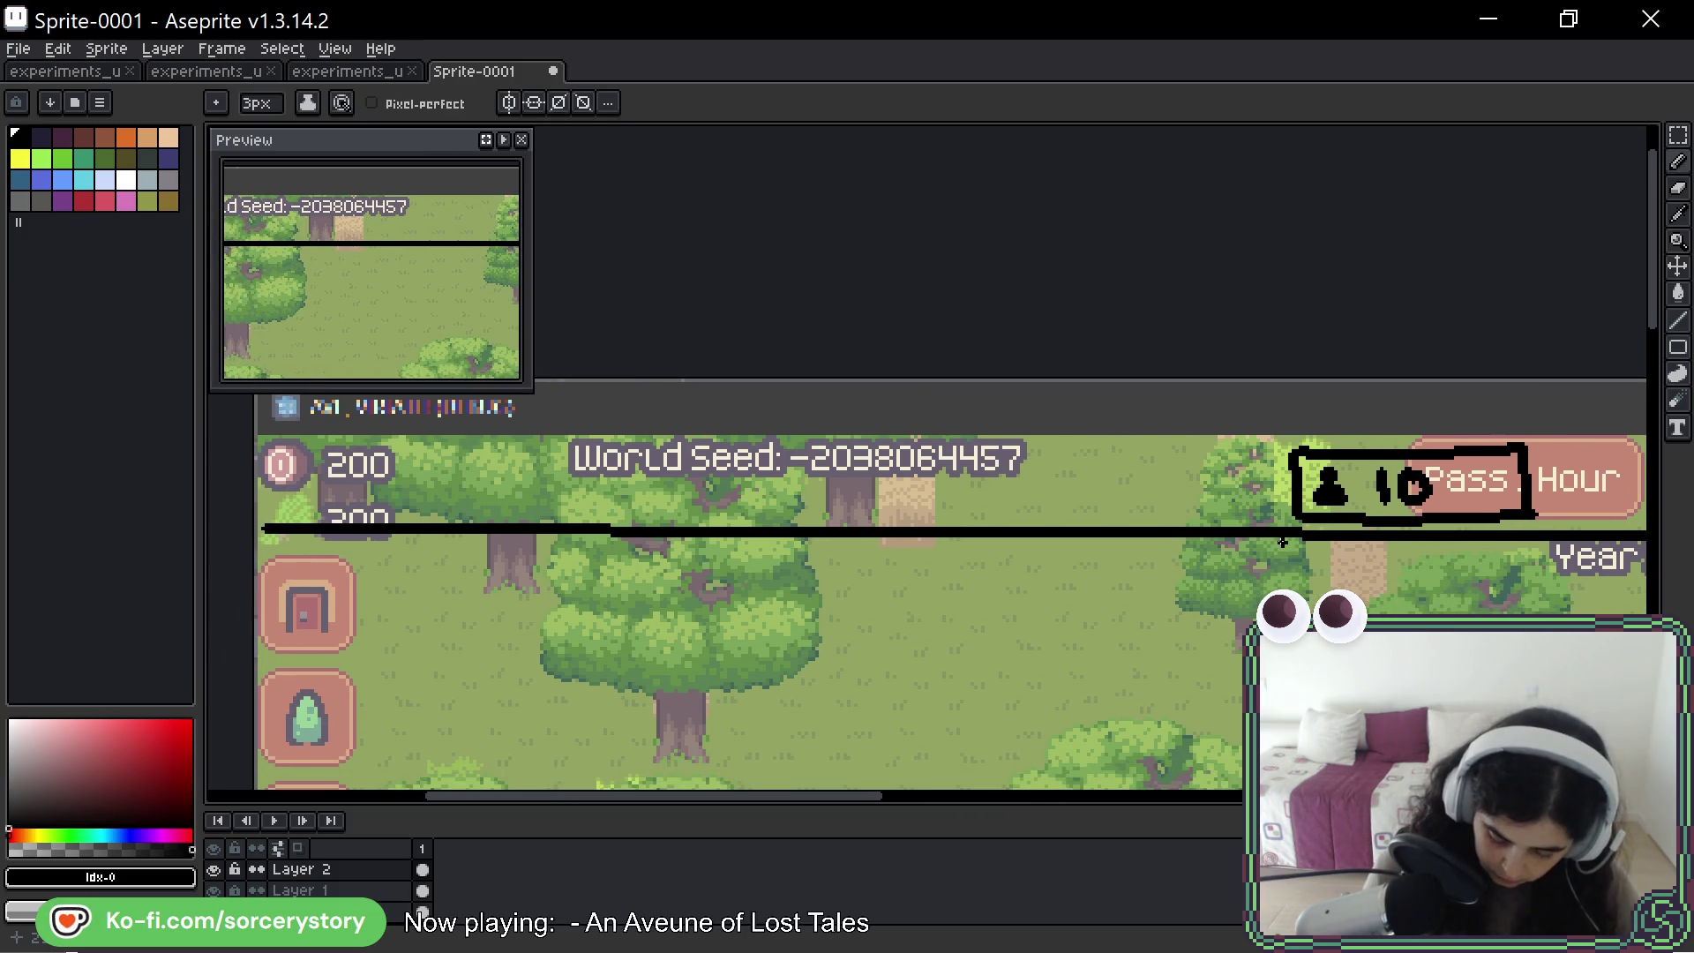
left_click_drag(1471, 490, 1290, 477)
key("b")
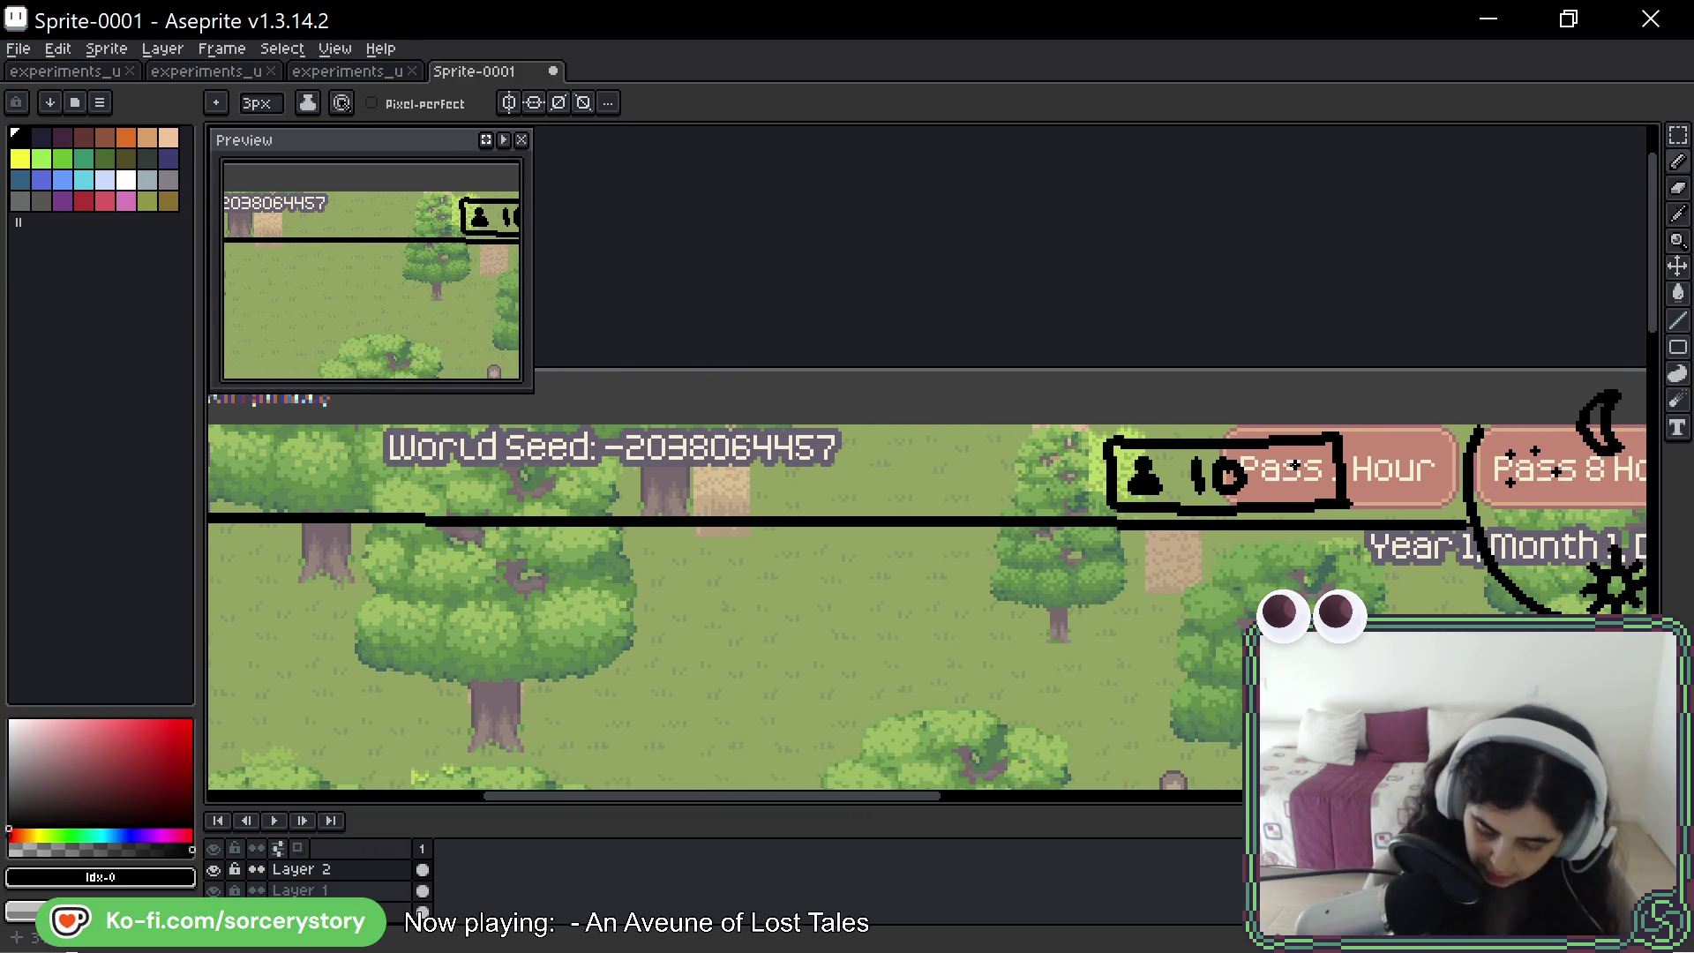
mouse_move(1328, 415)
left_mouse_down()
mouse_move(1032, 499)
mouse_move(1359, 408)
left_mouse_up()
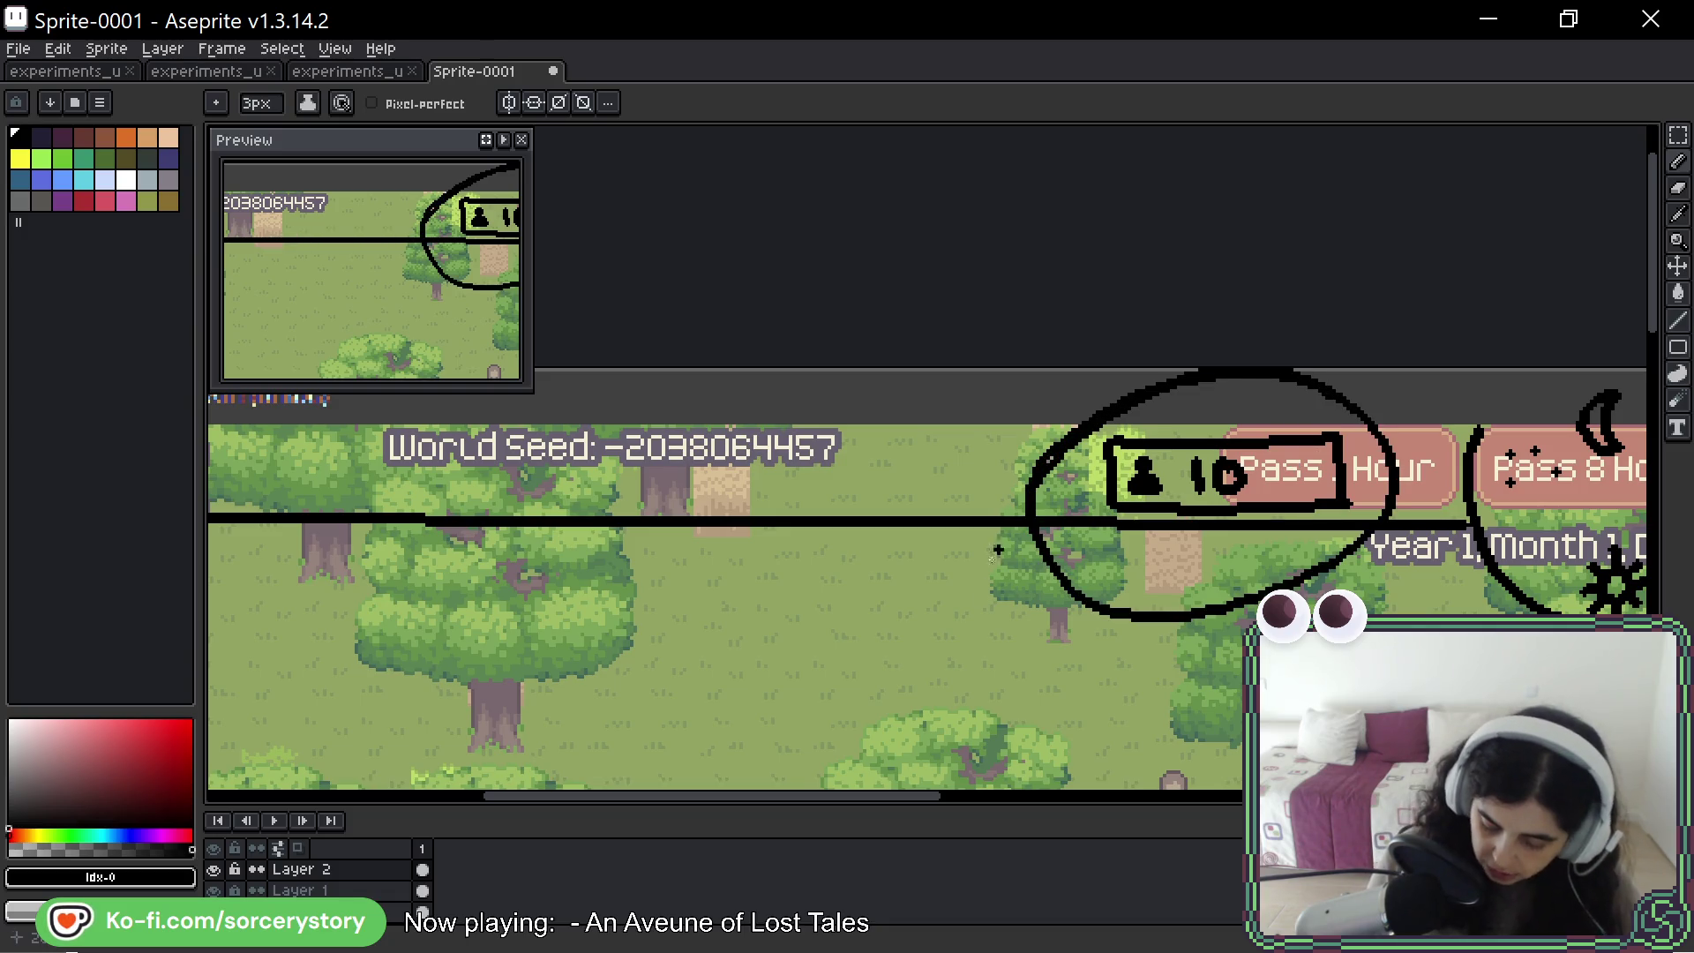
key("ctrl+z")
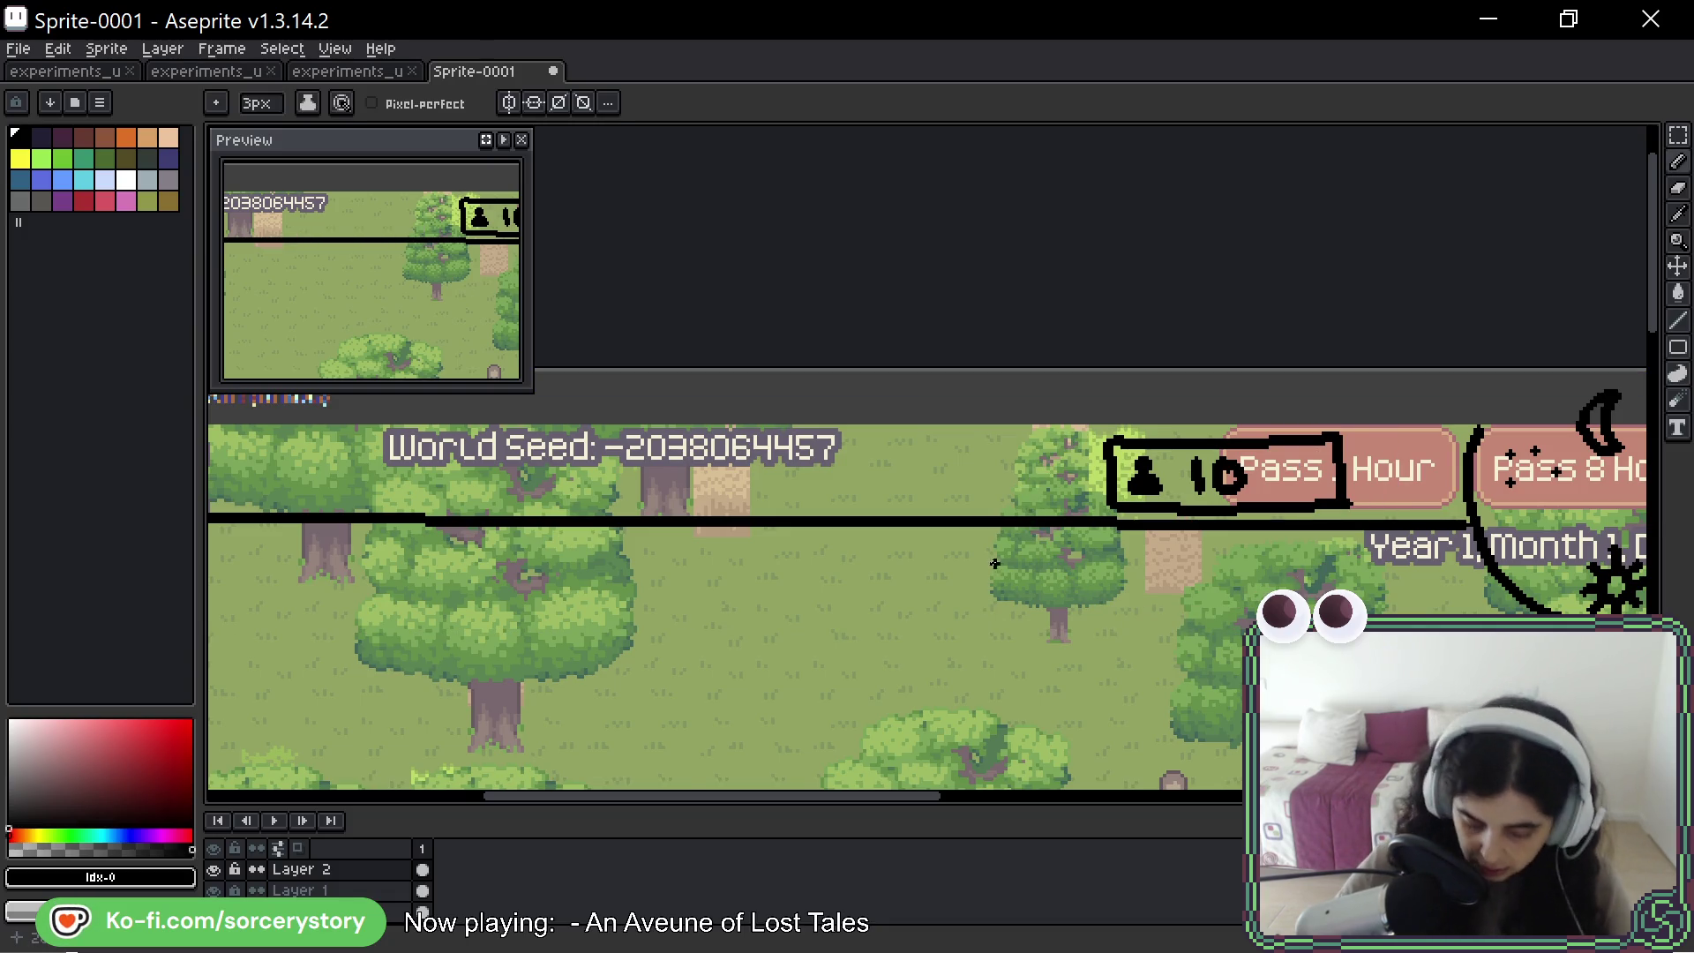
scroll(992, 563, "down", 4)
scroll(1081, 603, "up", 4)
mouse_move(1174, 448)
left_mouse_down()
mouse_move(863, 441)
mouse_move(978, 415)
left_mouse_up()
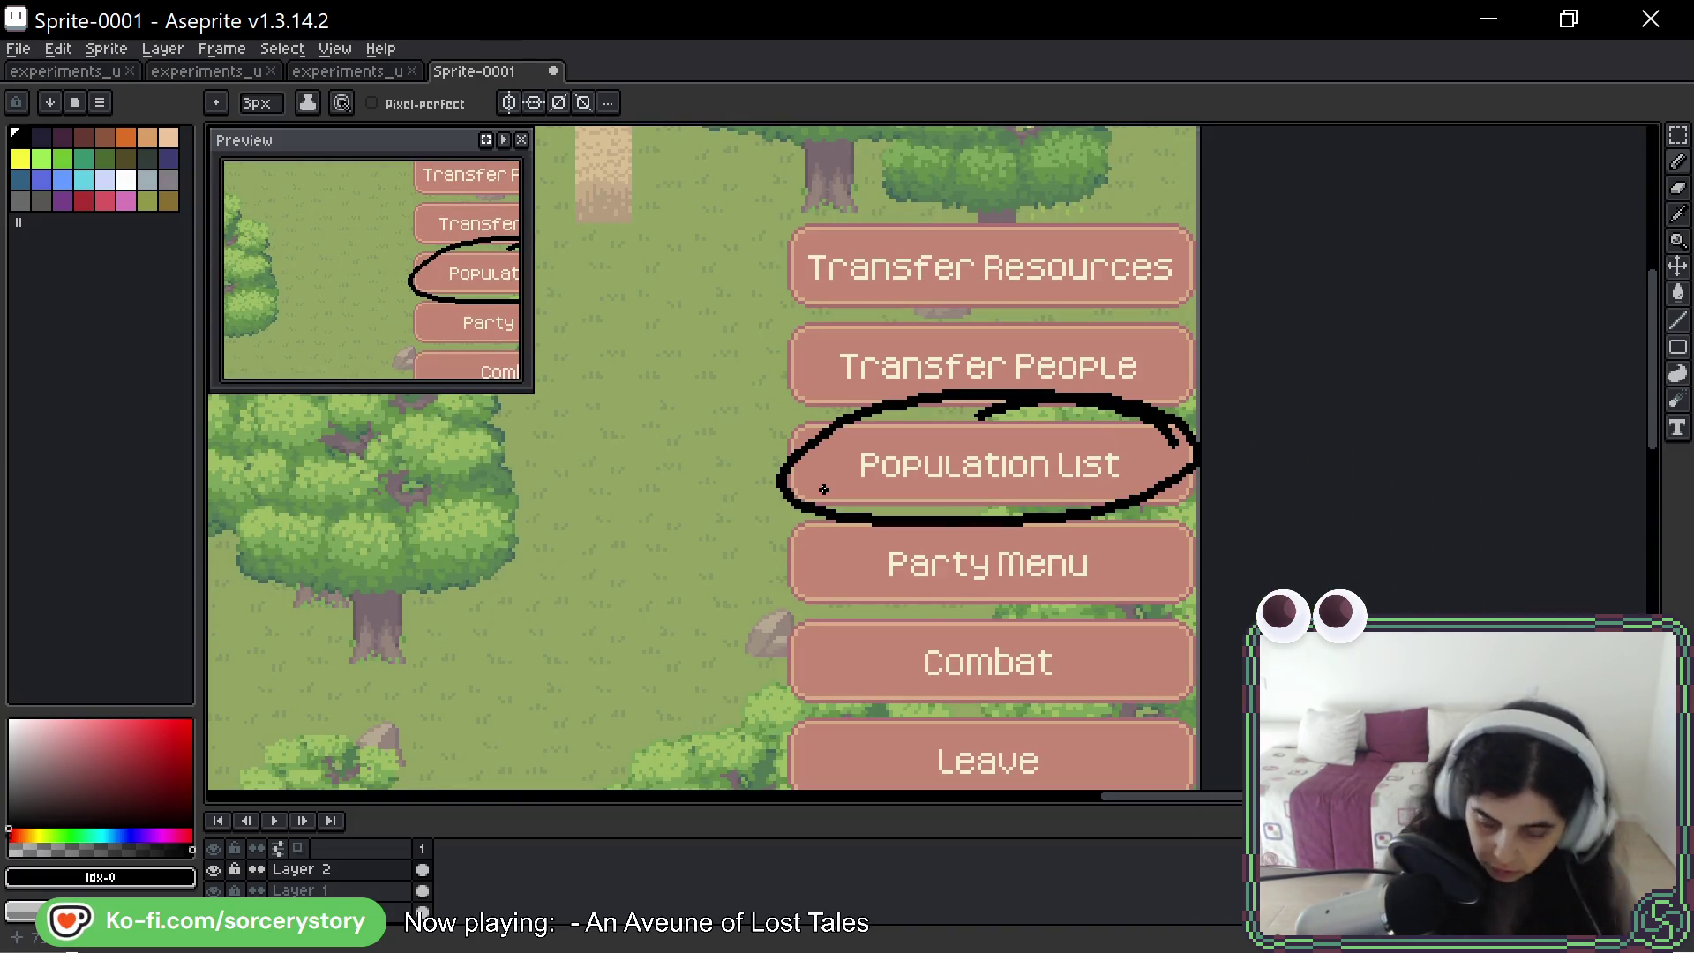
key("alt+Tab")
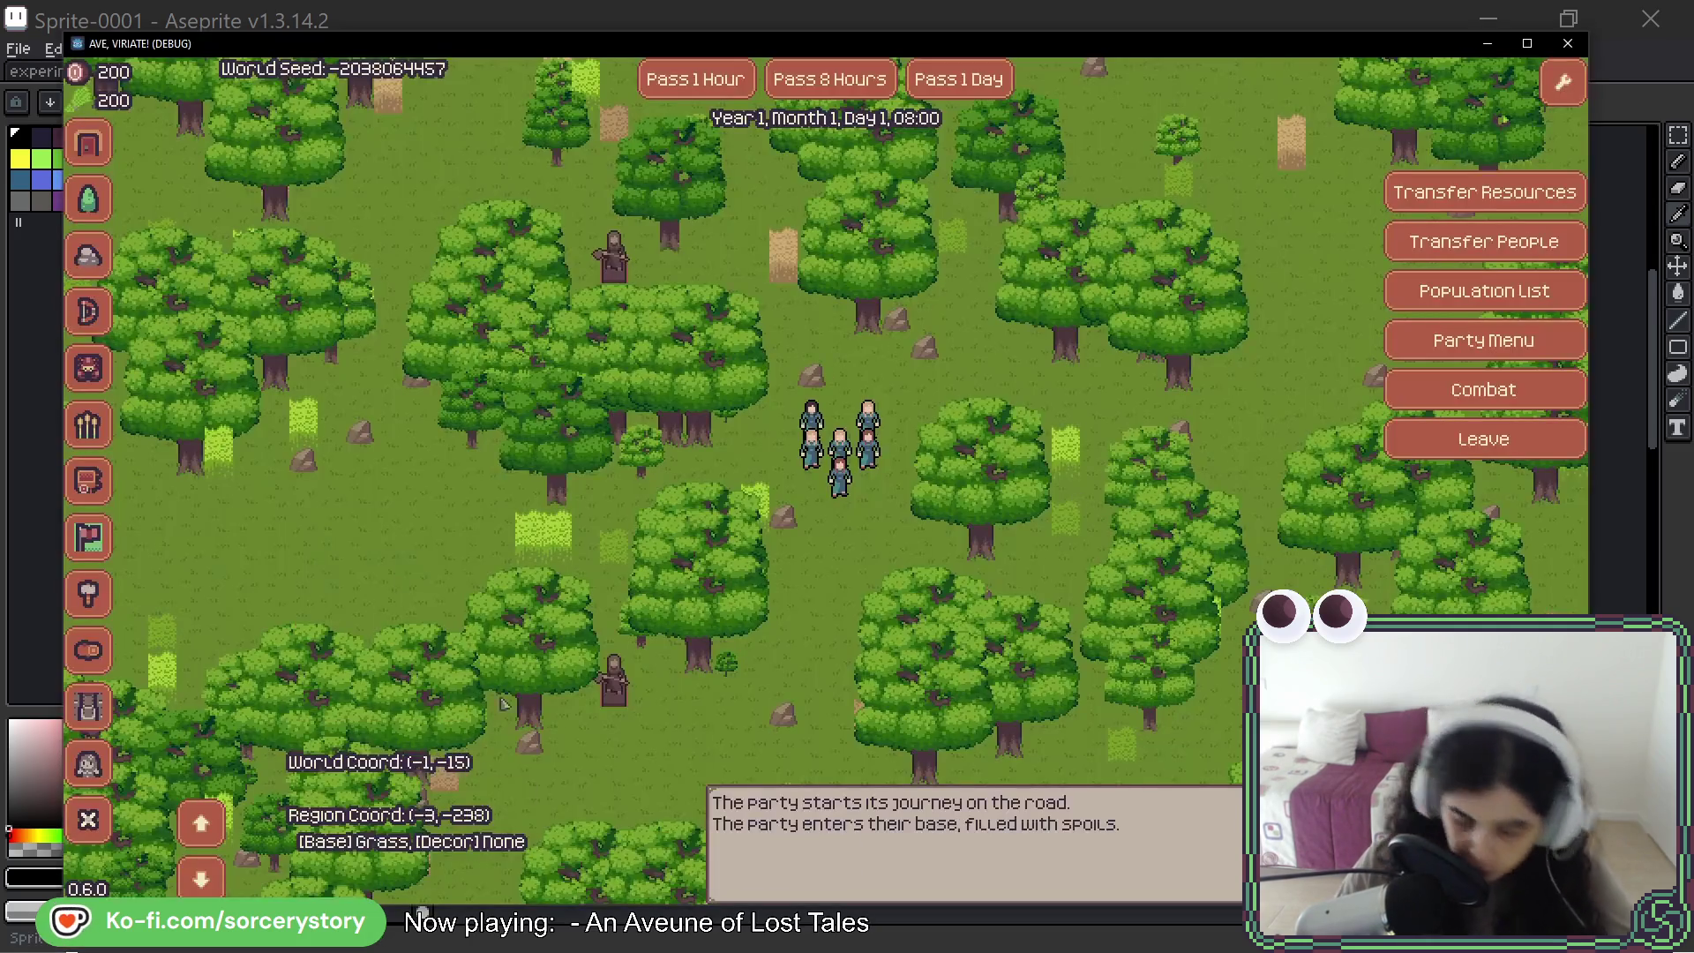
- View the game's Population List (Character0–4), then pan Aseprite to the World Seed label and icons
left_click(1418, 300)
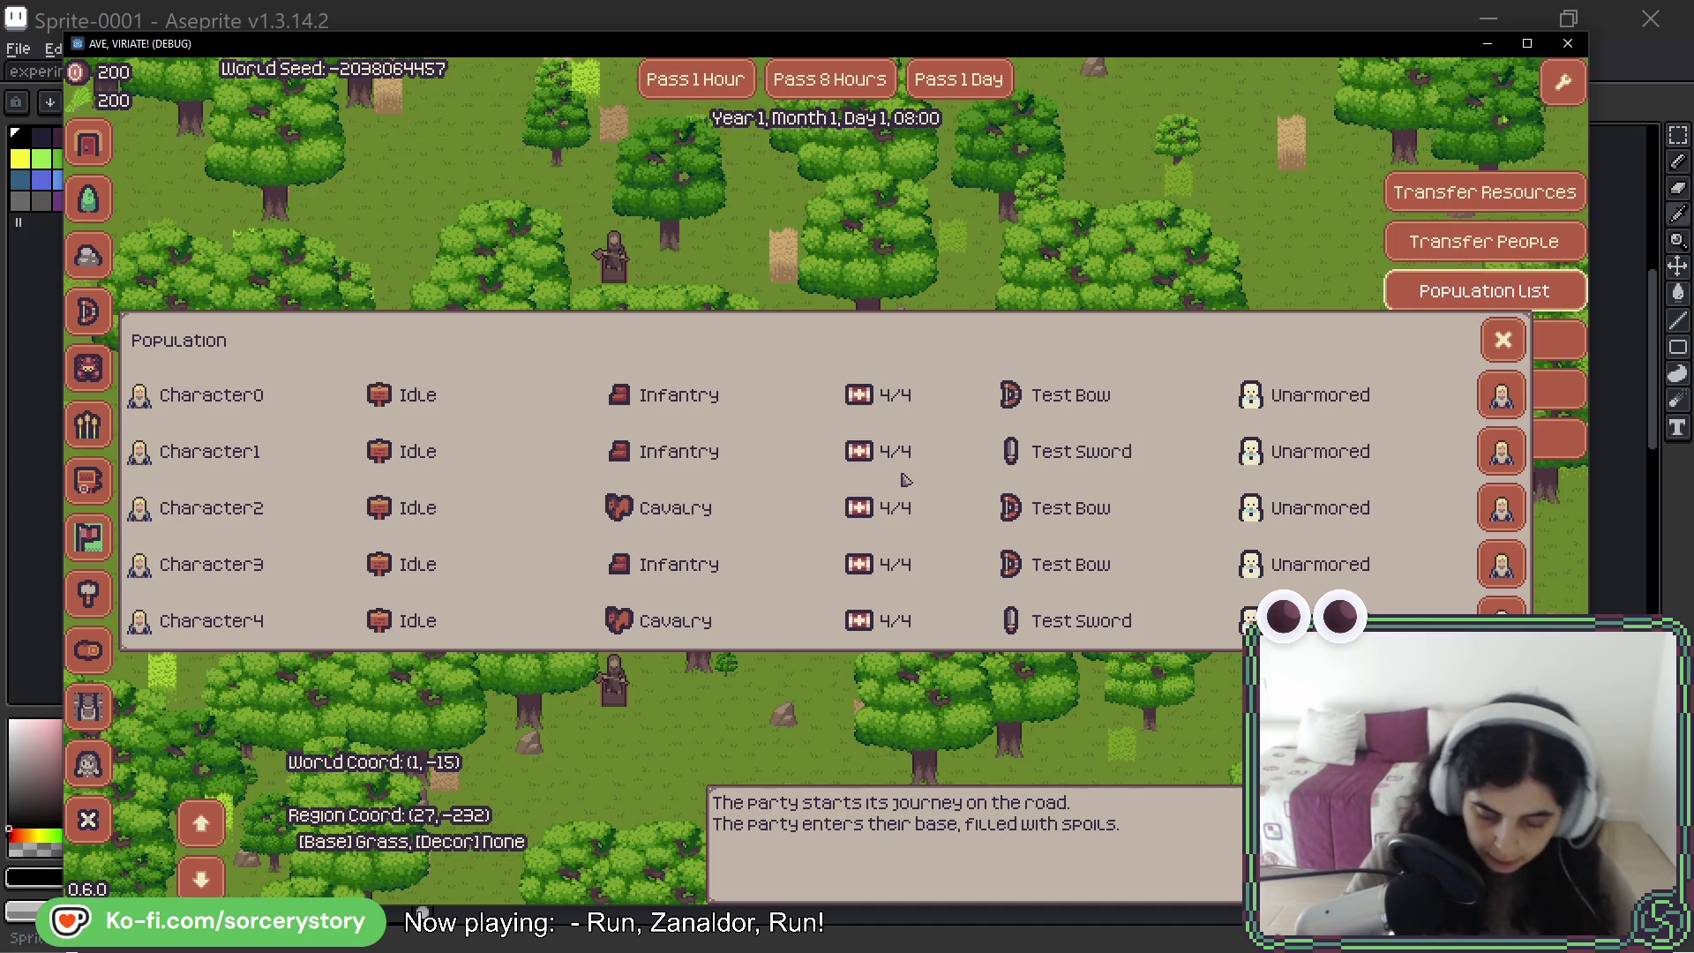
key("alt+Tab")
scroll(1324, 499, "up", 3)
mouse_move(1324, 499)
left_mouse_down()
mouse_move(1402, 501)
mouse_move(1361, 593)
mouse_move(1583, 558)
left_mouse_up()
scroll(1401, 501, "down", 2)
scroll(1362, 593, "up", 2)
left_click_drag(1280, 530, 1279, 609)
left_click_drag(1170, 609, 1501, 521)
left_click_drag(1316, 501, 1501, 483)
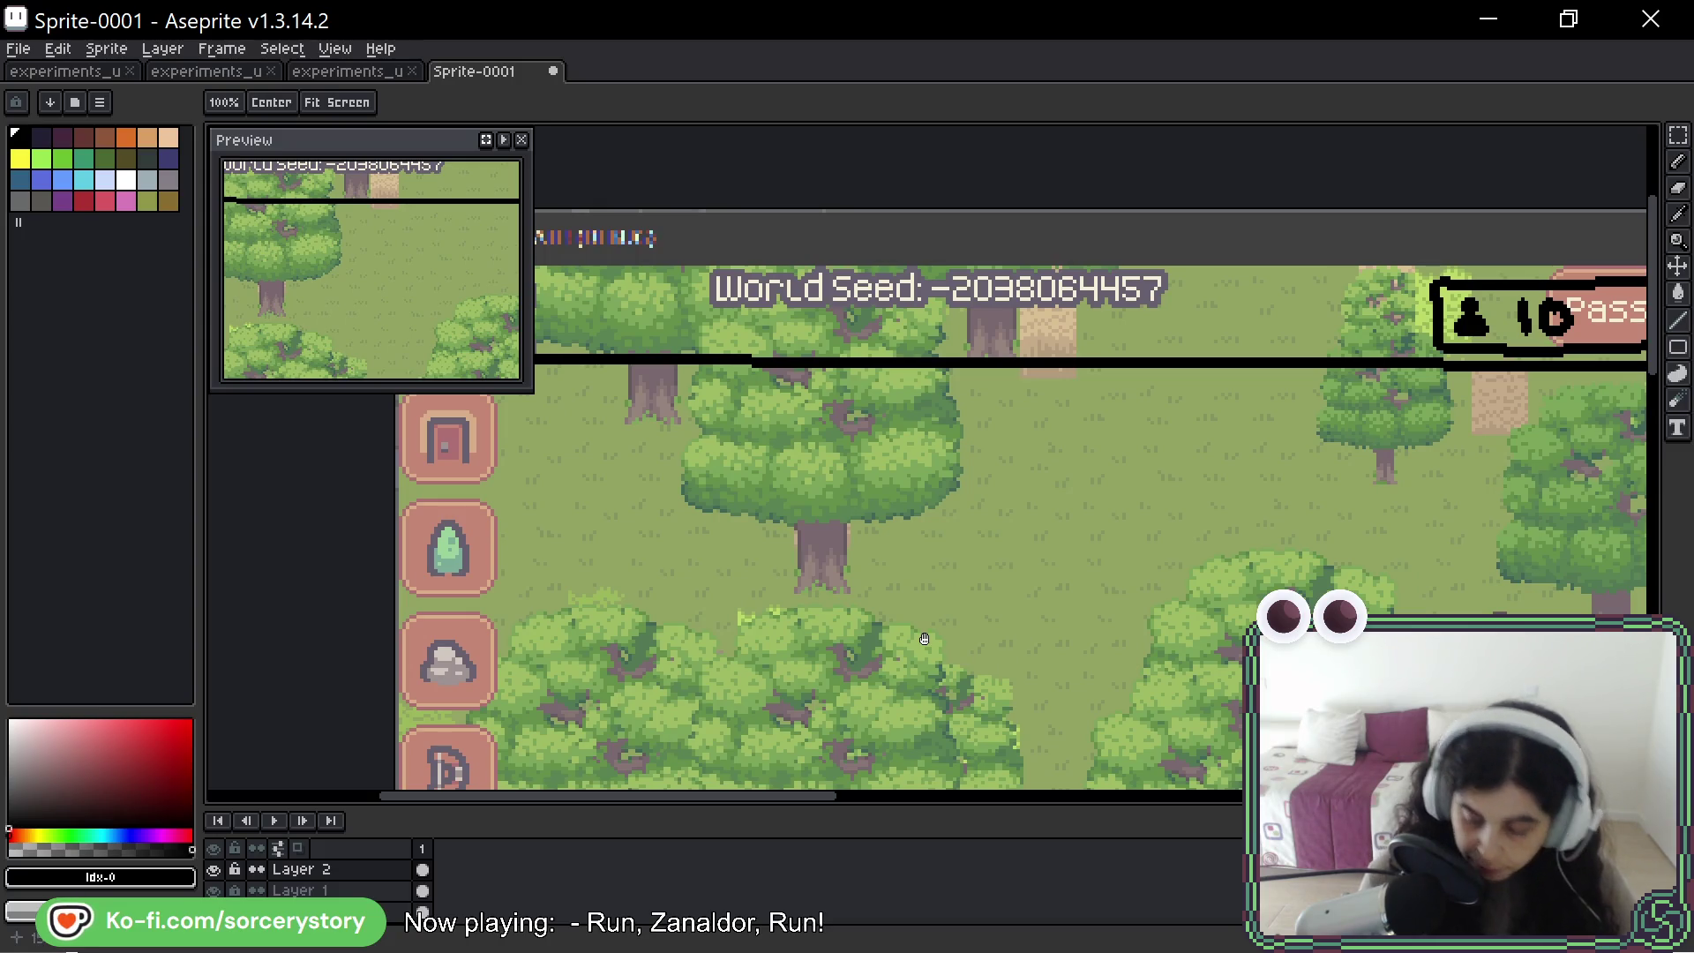
- Review the lower screenshot's coordinate labels, then bring up the Age of Empires 2 reference screenshot
left_click_drag(924, 638, 977, 510)
mouse_move(997, 657)
left_mouse_down()
mouse_move(983, 447)
mouse_move(1006, 450)
left_mouse_up()
mouse_move(1029, 632)
left_mouse_down()
mouse_move(1038, 467)
mouse_move(1057, 513)
mouse_move(1030, 565)
left_mouse_up()
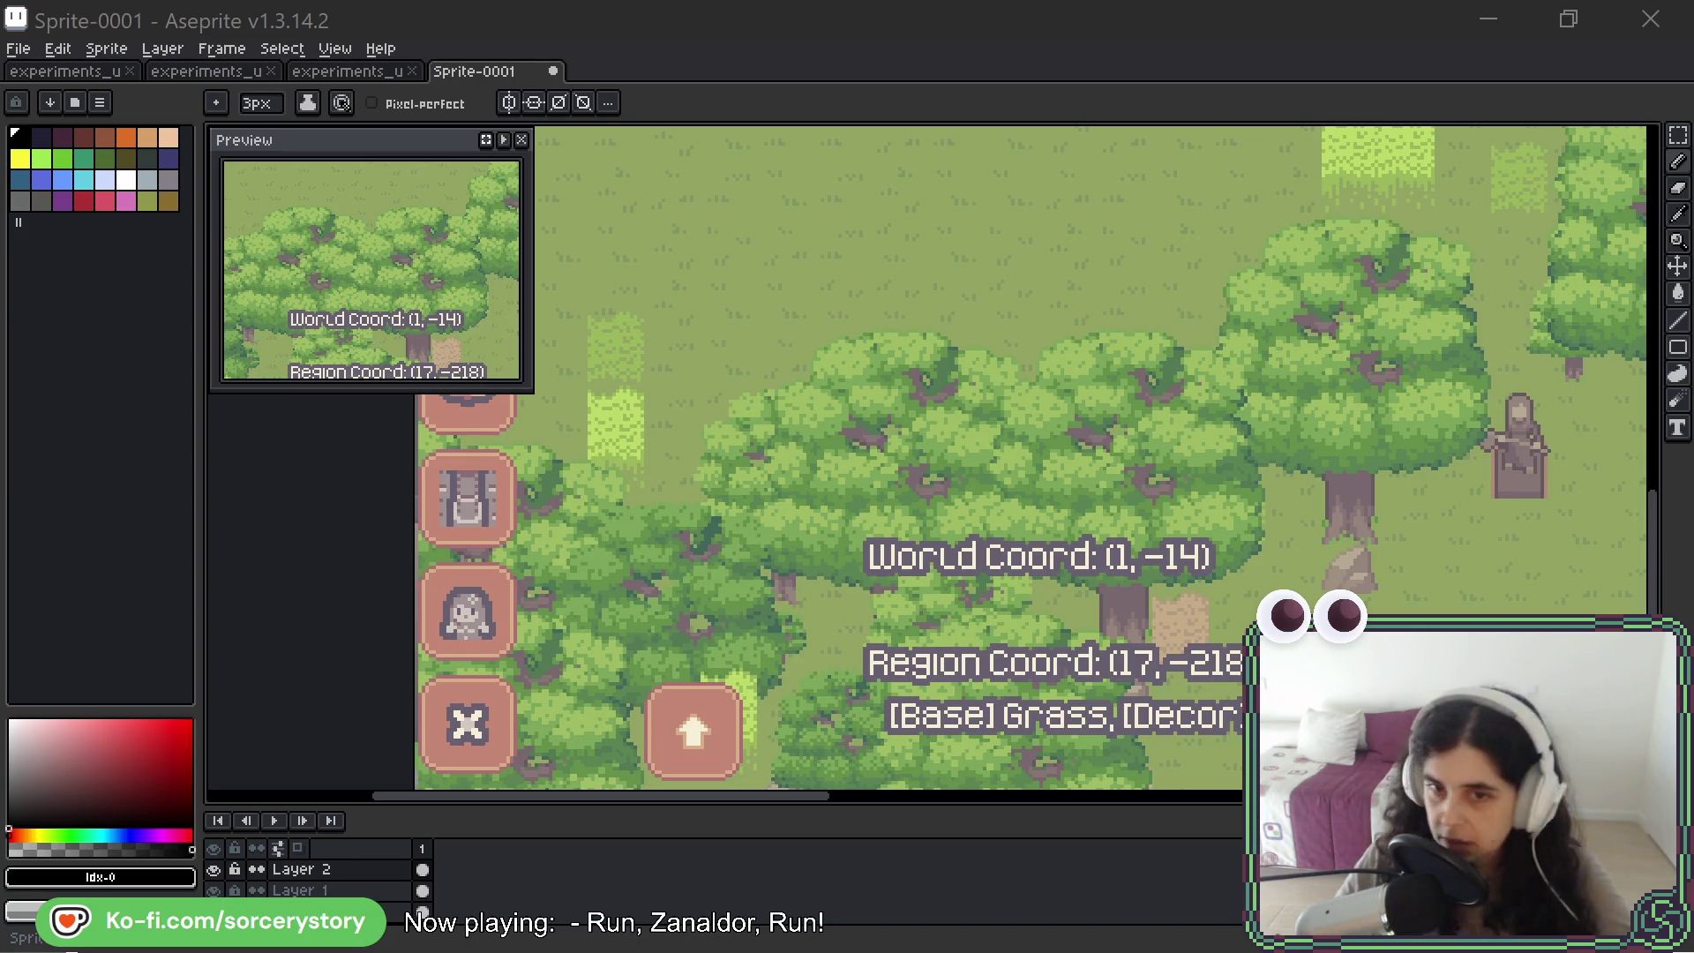
key("alt+Tab")
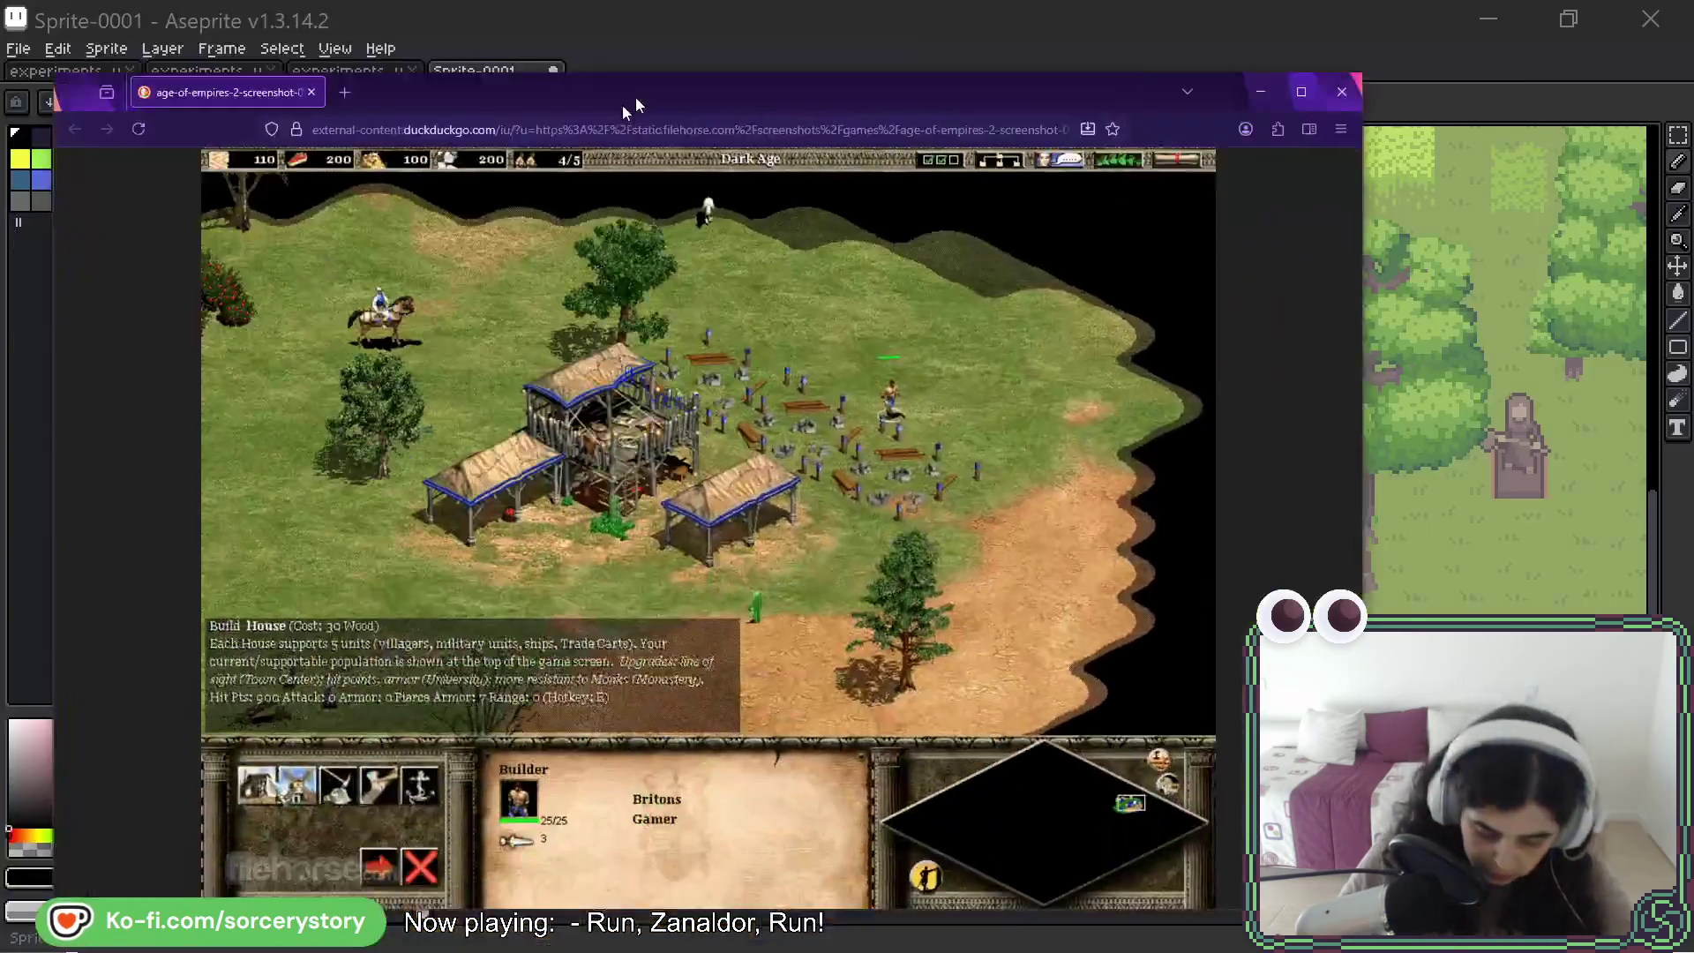
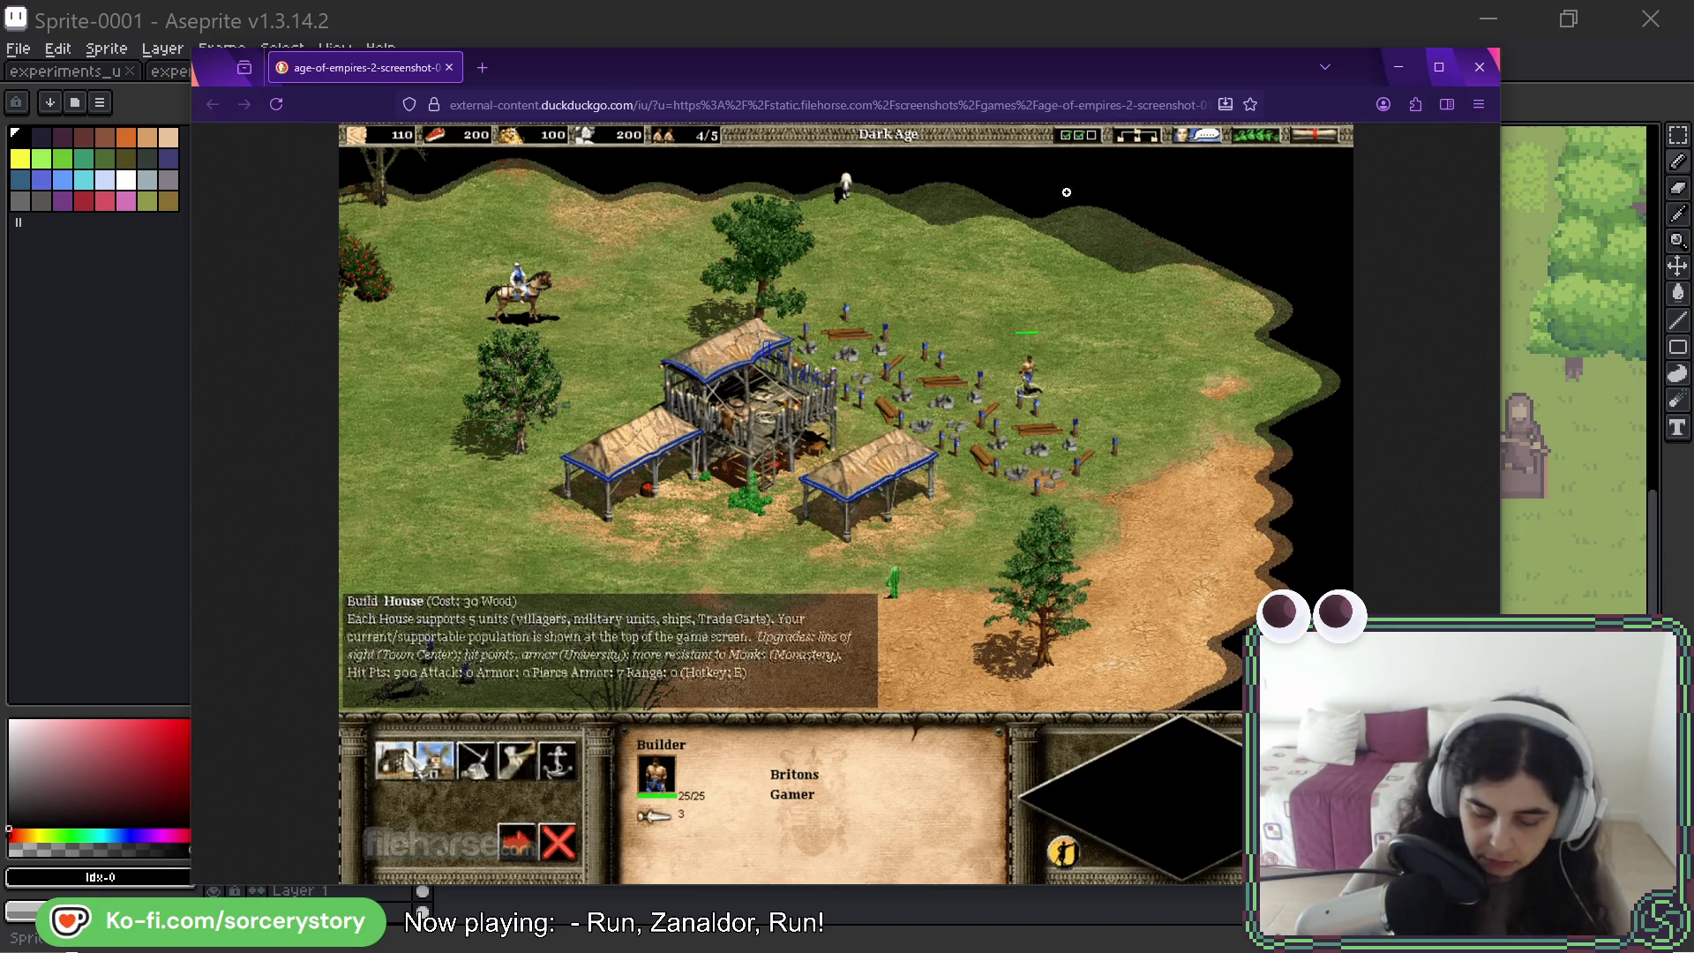
- Move the Age of Empires 2 browser window aside so the Aseprite forest mockup shows
left_click_drag(847, 72, 854, 0)
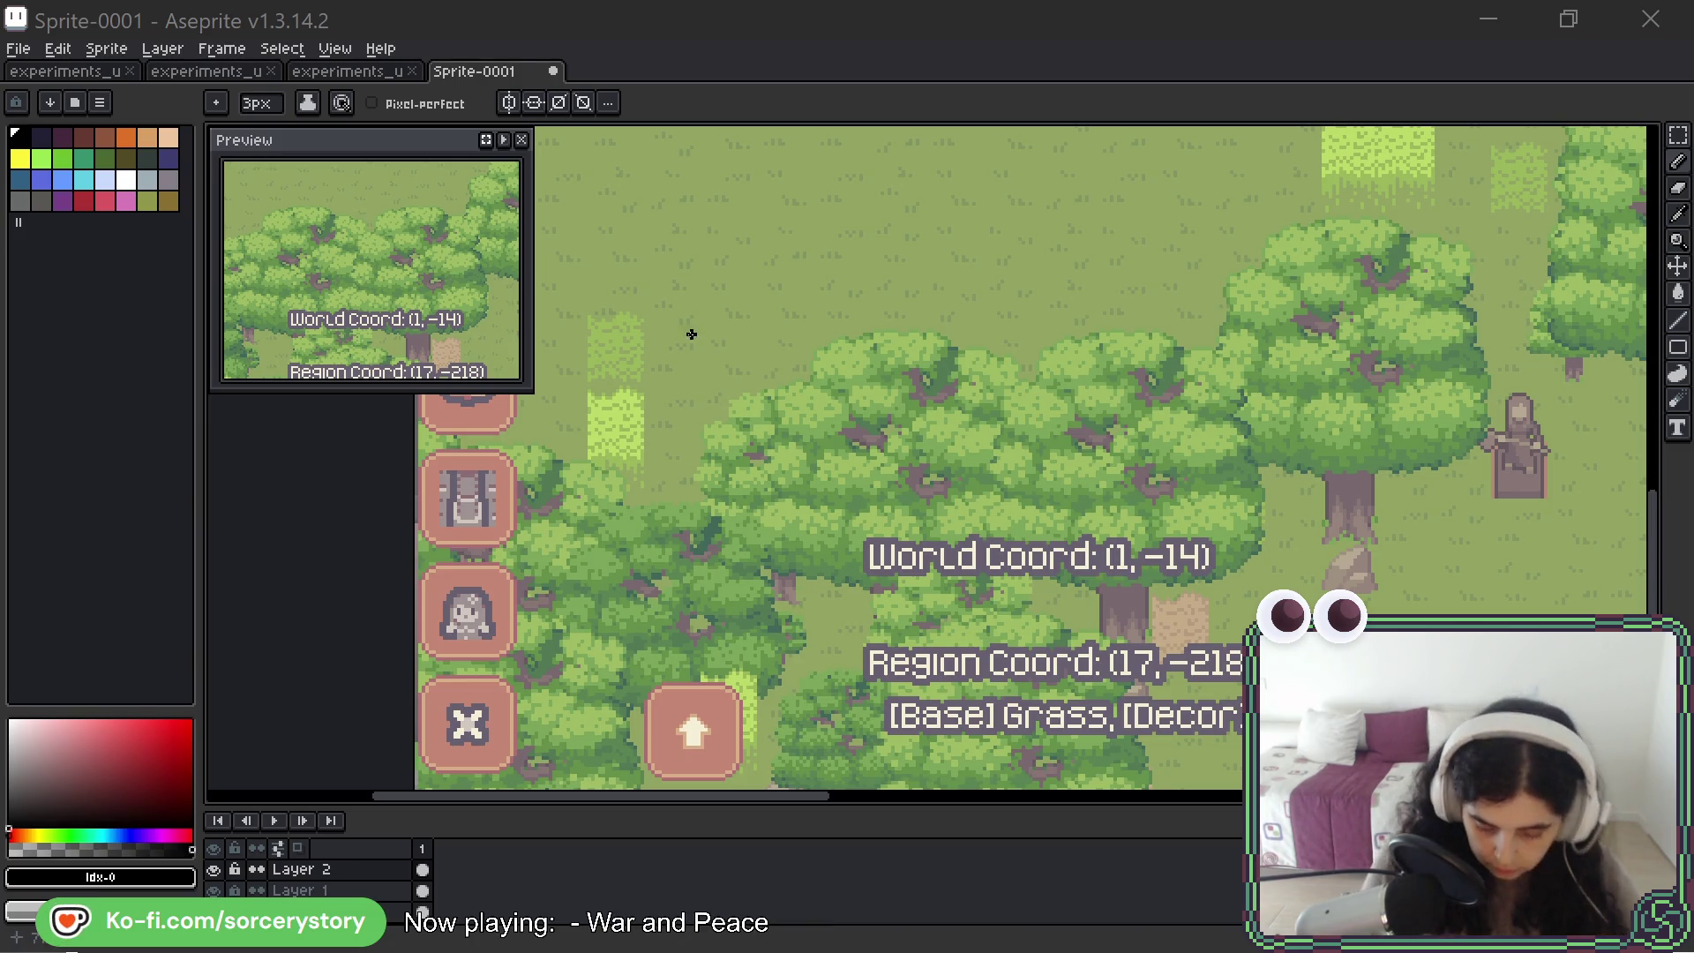
- Draw a black freehand loop around the bottom-left arrow buttons
scroll(783, 430, "down", 1)
scroll(772, 393, "down", 1)
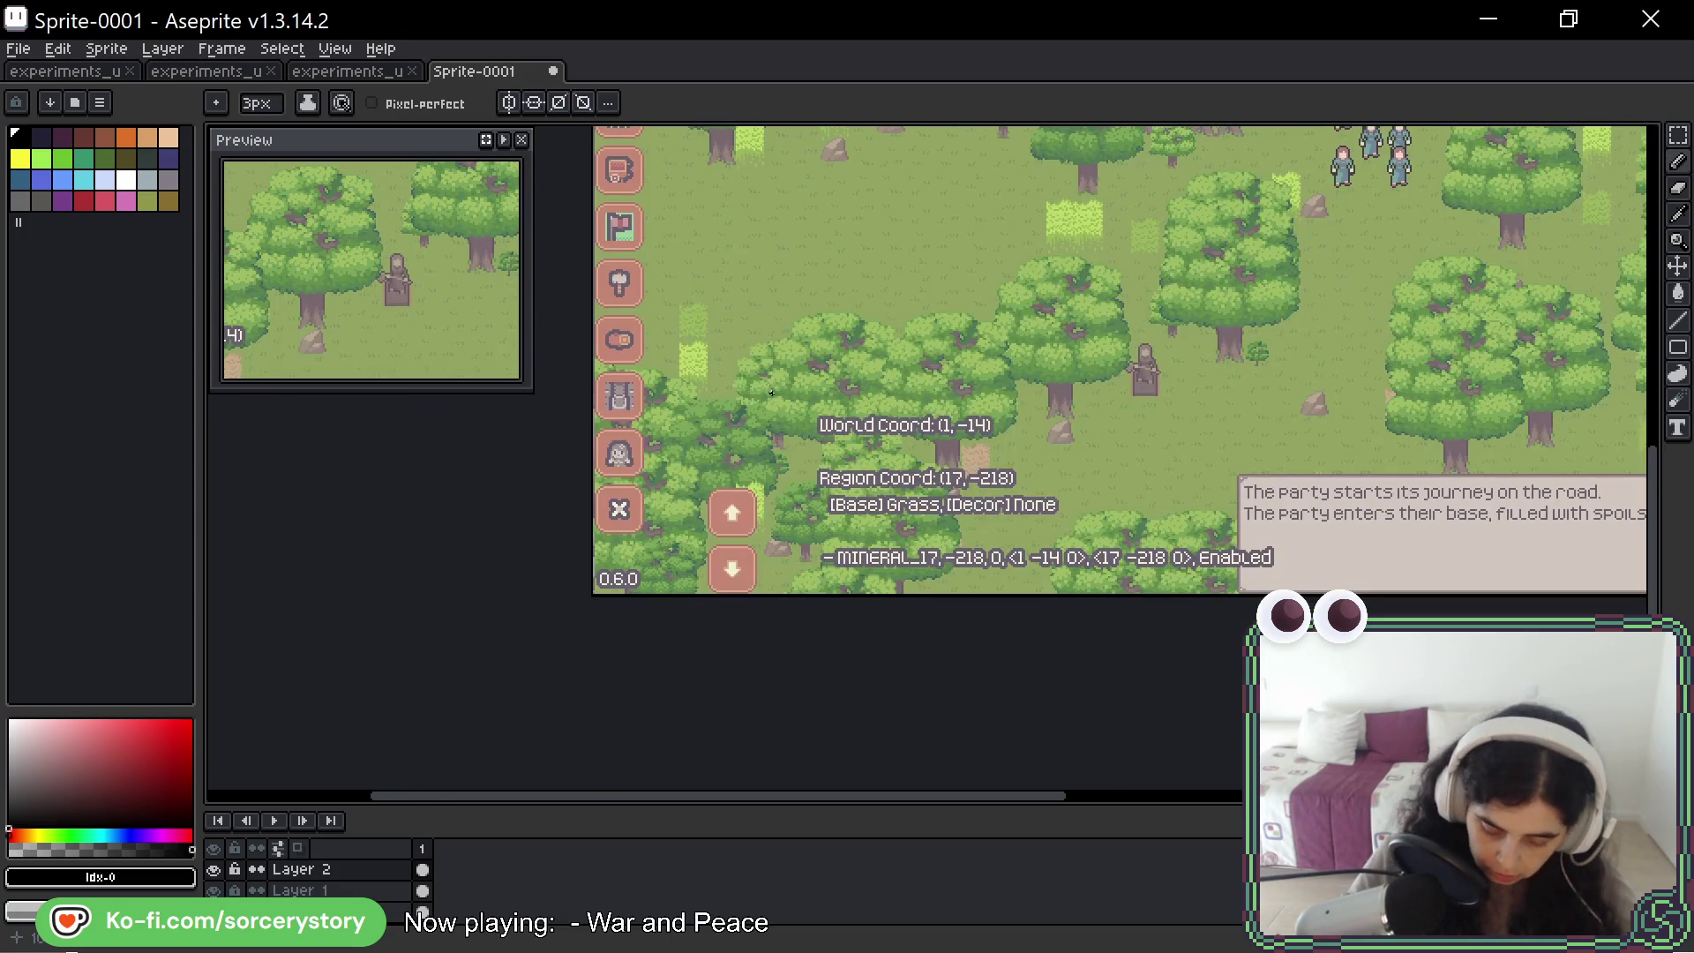
scroll(879, 411, "up", 2)
scroll(879, 411, "right", 1)
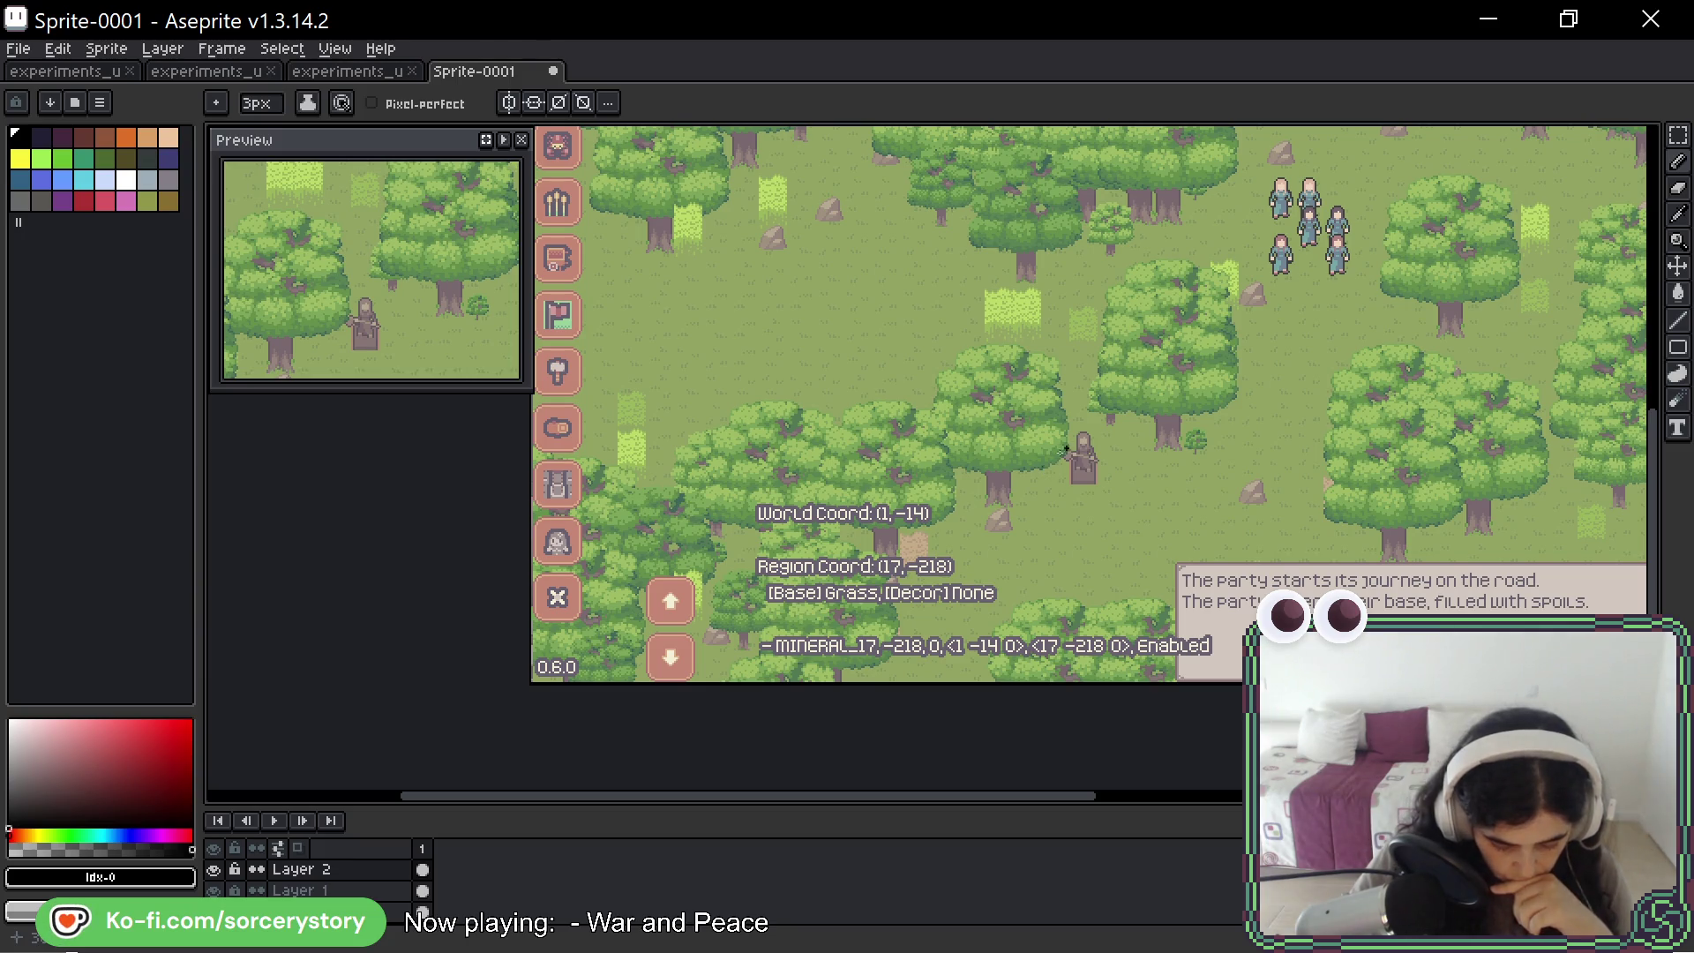
left_click_drag(714, 565, 760, 688)
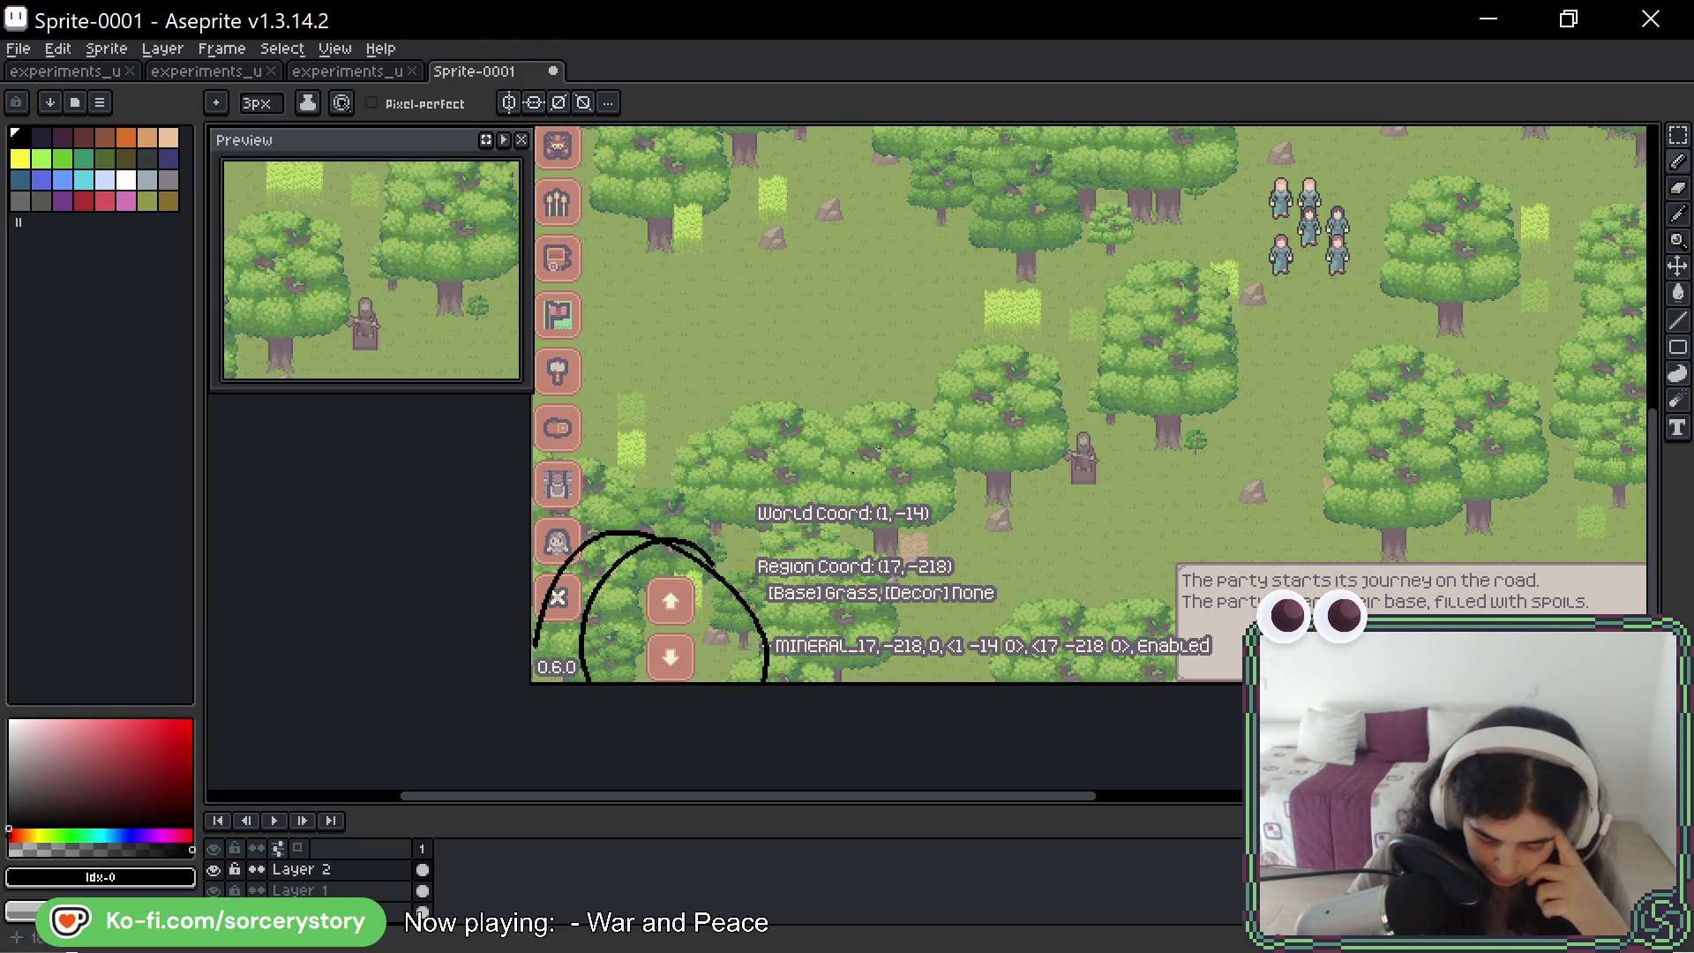
- Draw a straight black horizontal line just below the top bar's time buttons
left_click_drag(1306, 220, 1090, 688)
mouse_move(1135, 432)
left_mouse_down()
mouse_move(839, 450)
mouse_move(746, 478)
left_mouse_up()
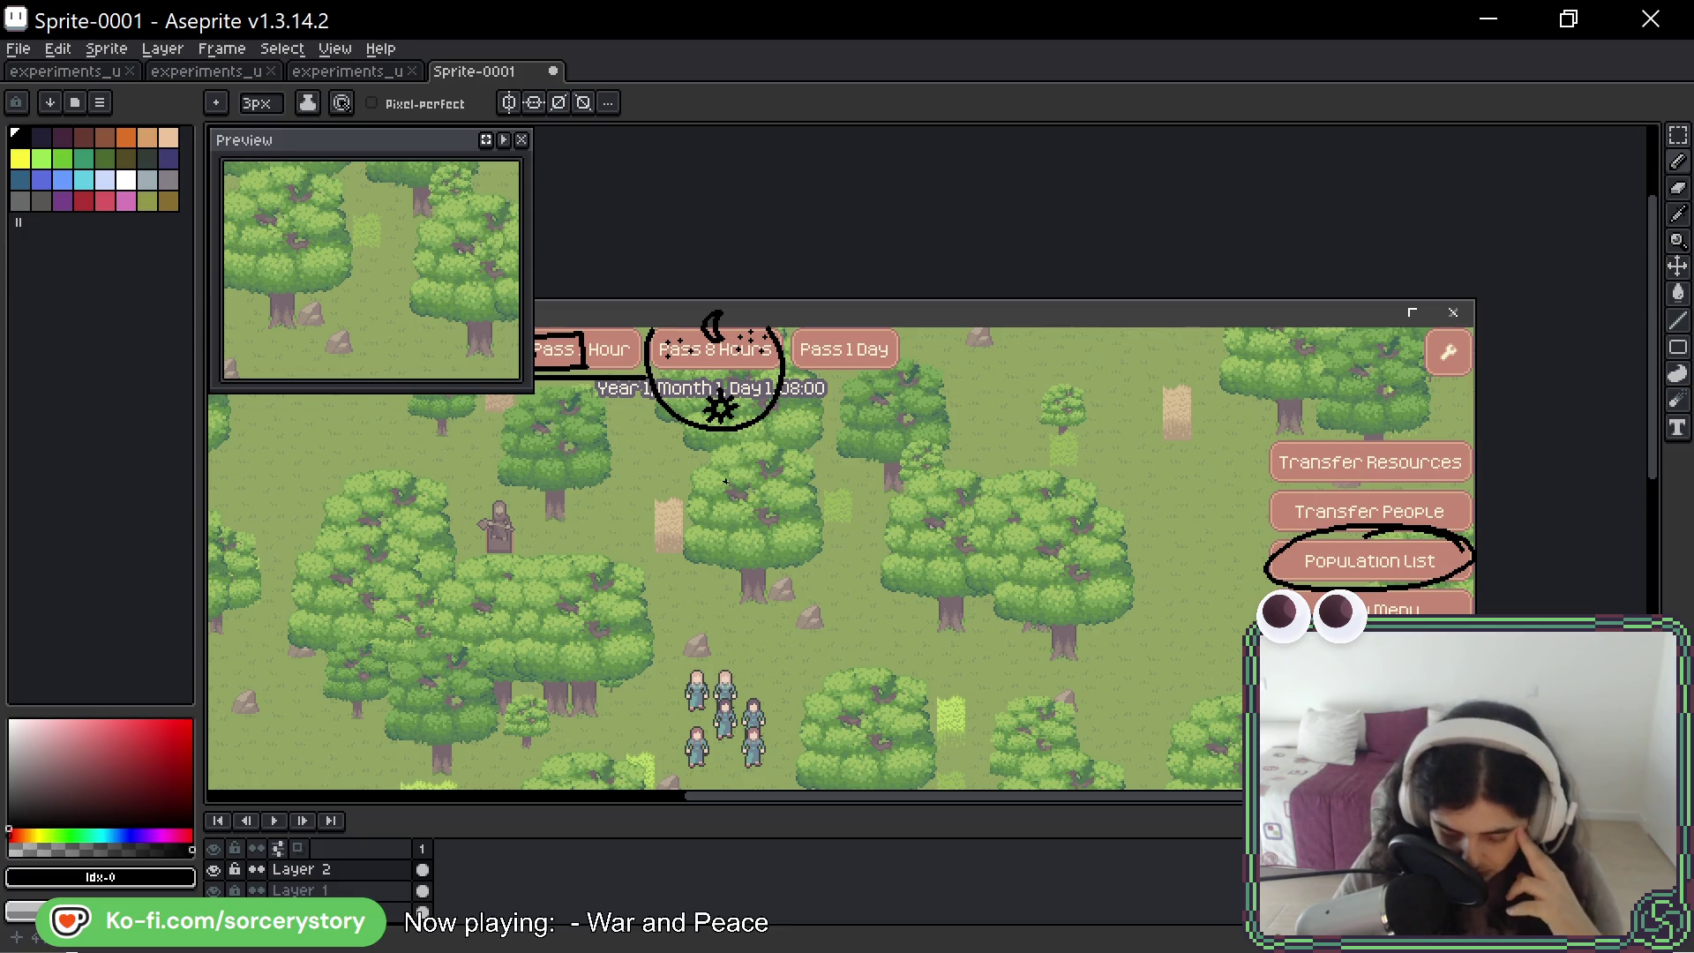
mouse_move(800, 450)
left_mouse_down()
mouse_move(883, 373)
mouse_move(1119, 286)
mouse_move(966, 498)
mouse_move(895, 516)
left_mouse_up()
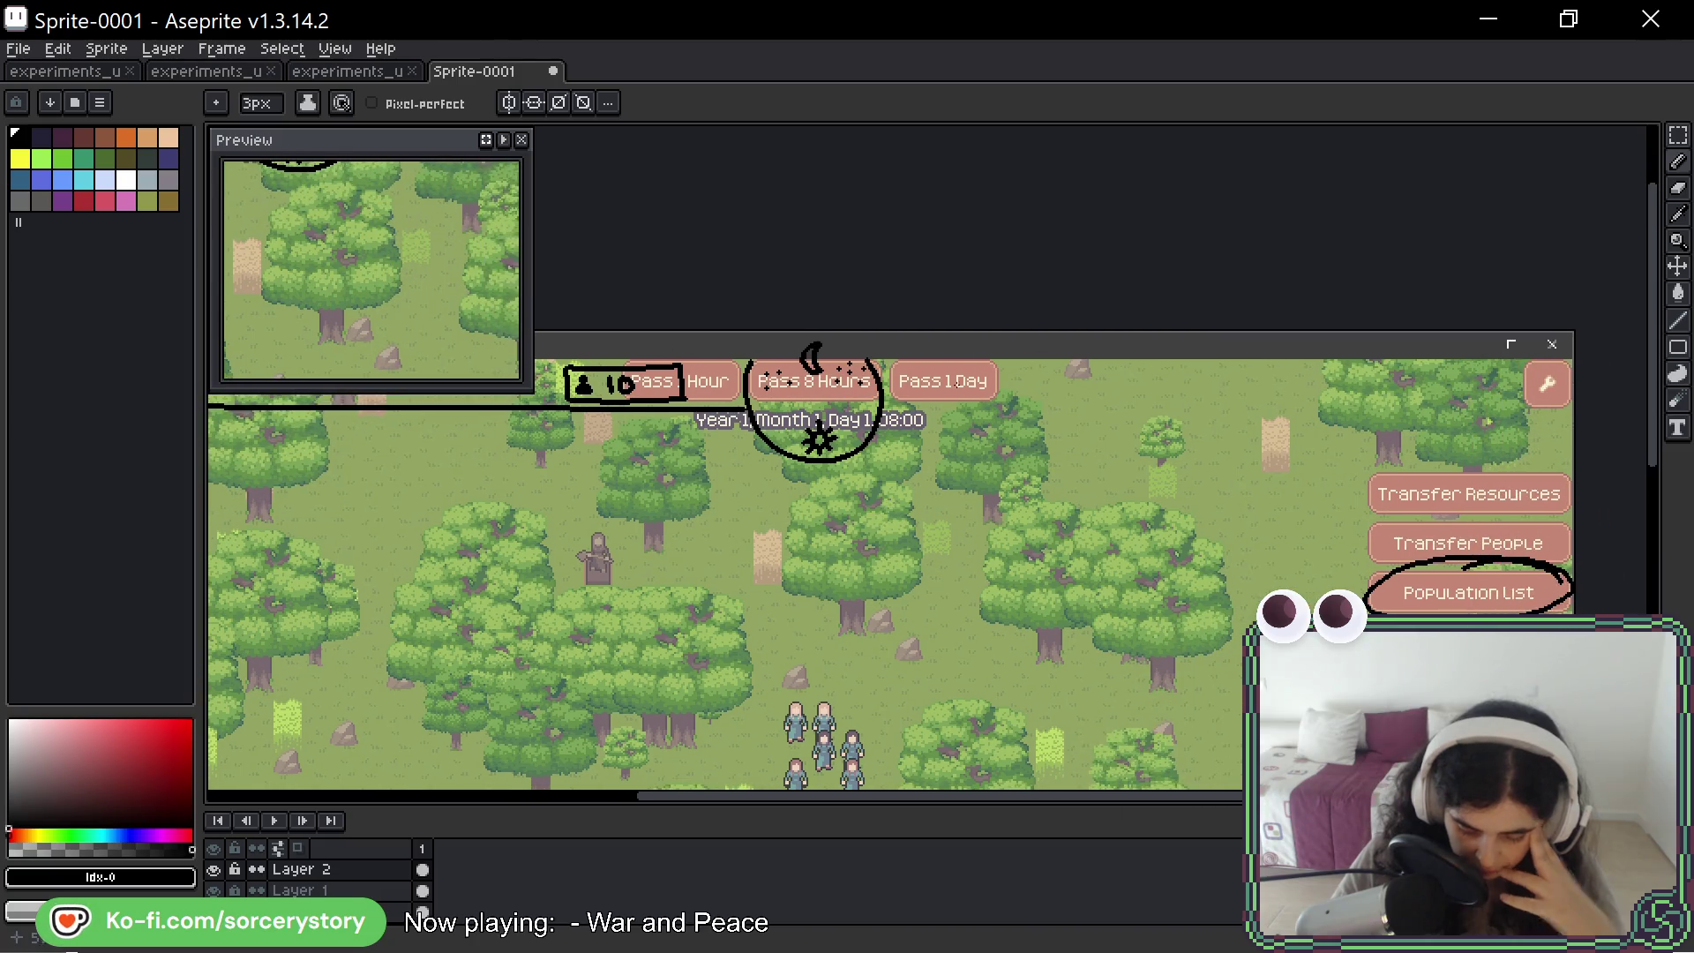
scroll(985, 363, "up", 2)
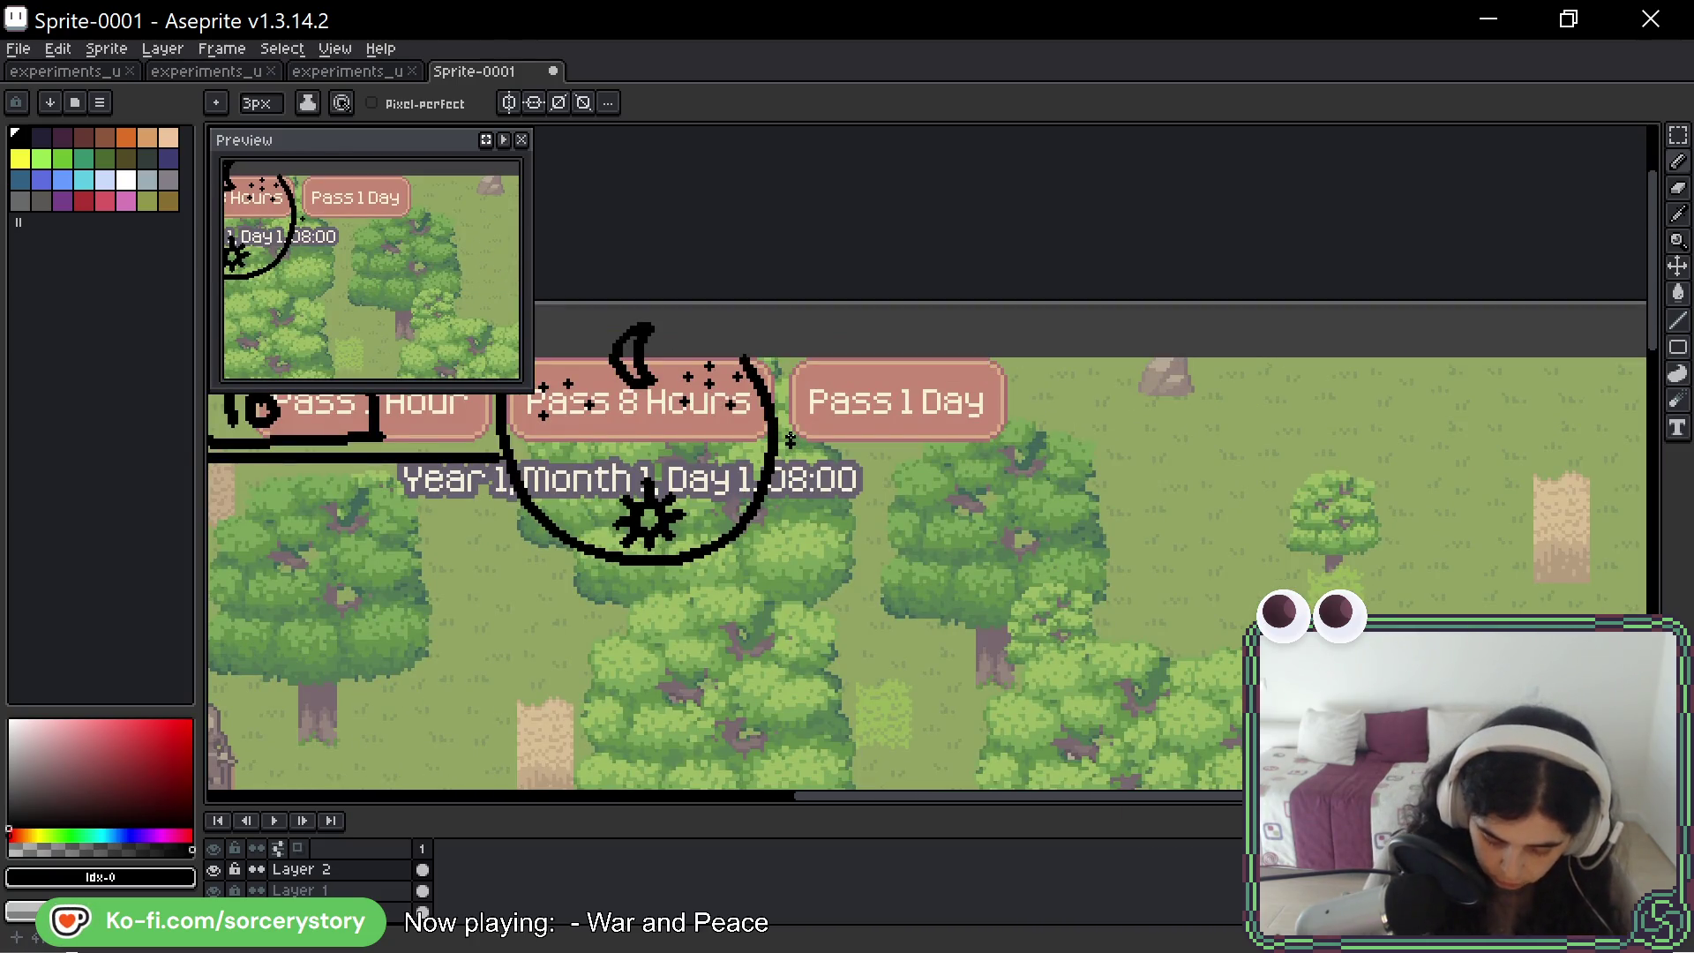
scroll(790, 440, "down", 2)
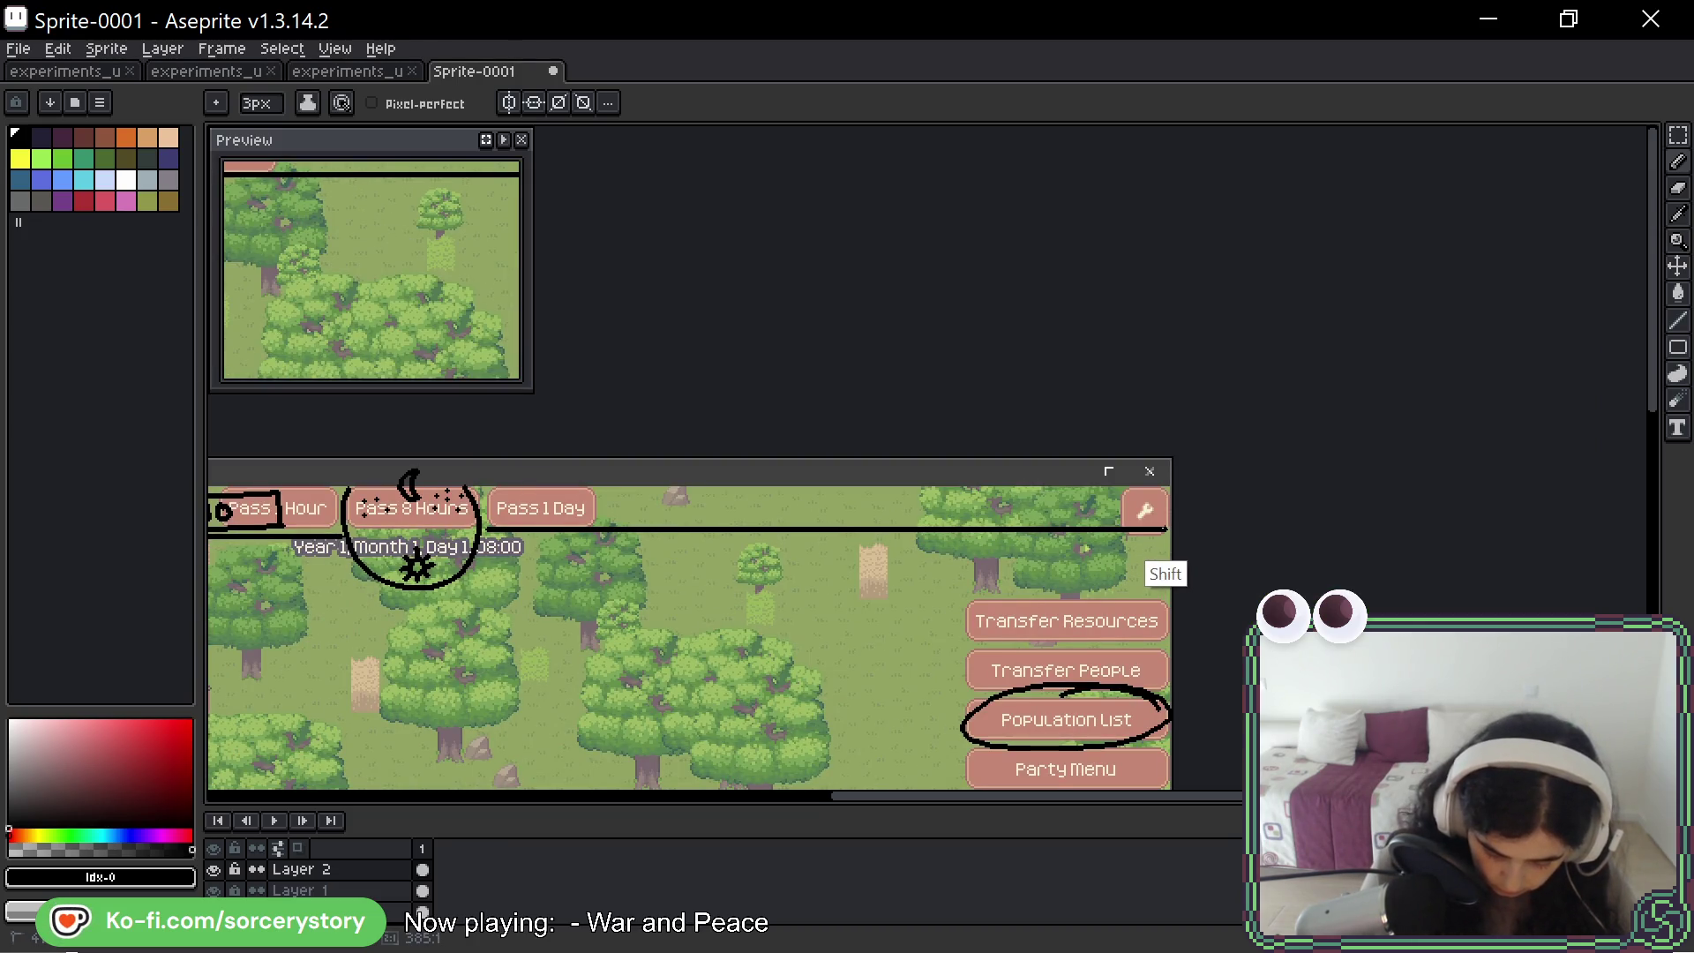
left_click(1169, 529, "shift")
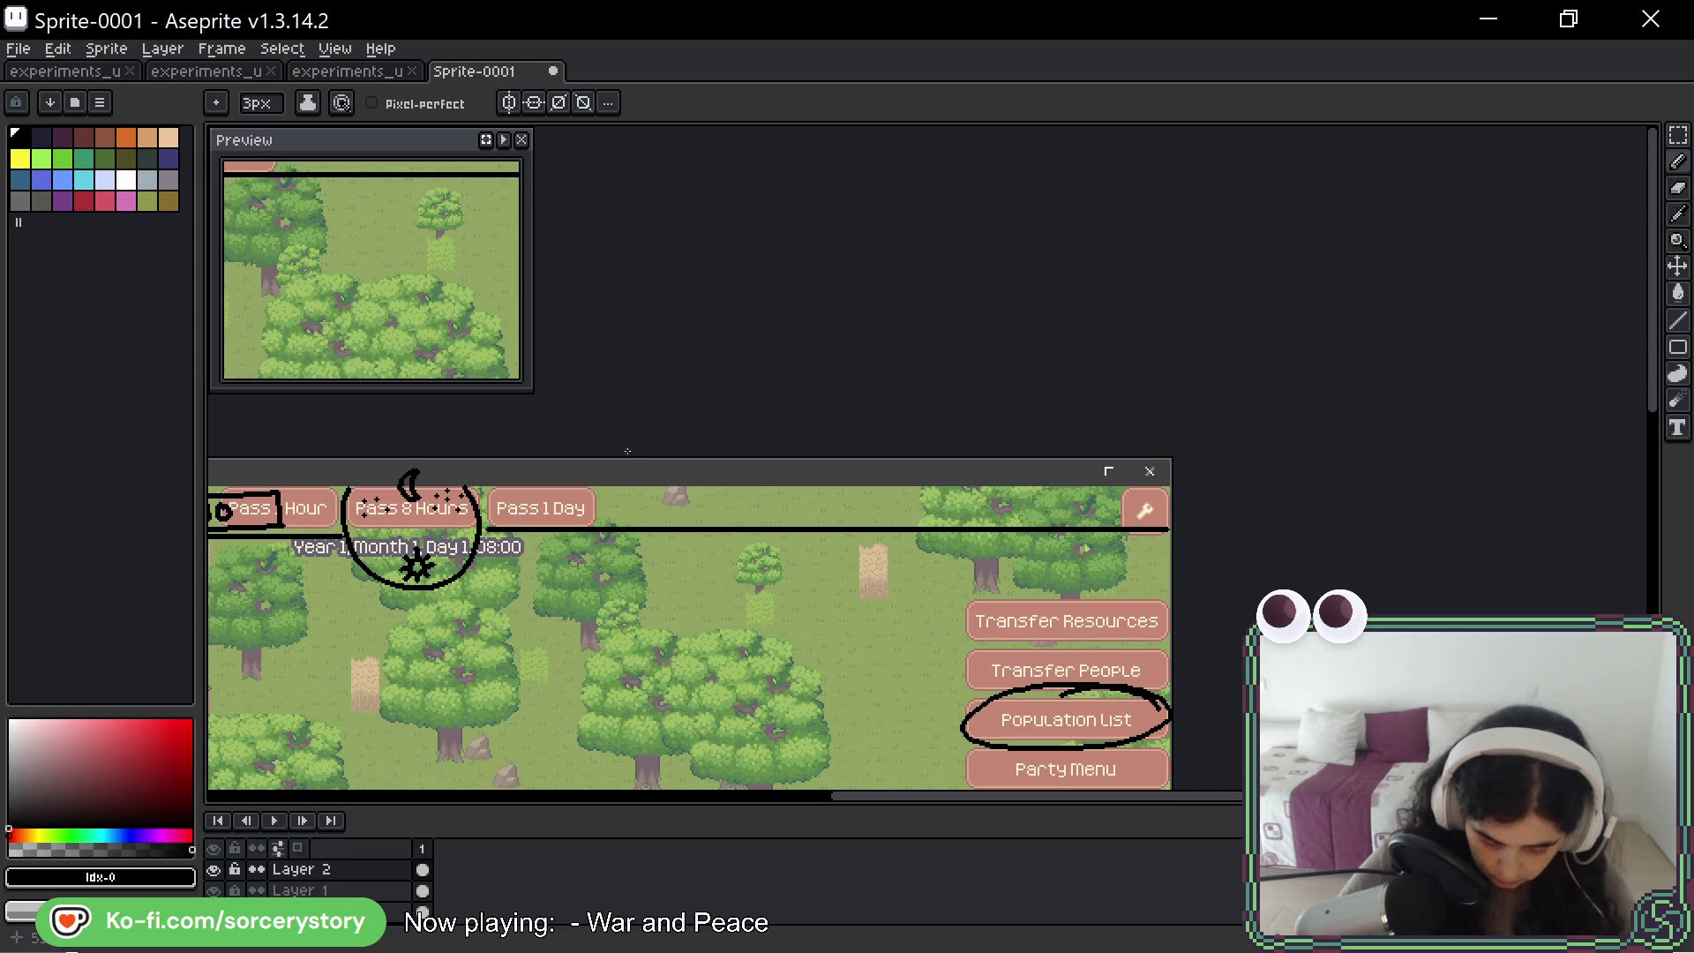
scroll(711, 499, "up", 3)
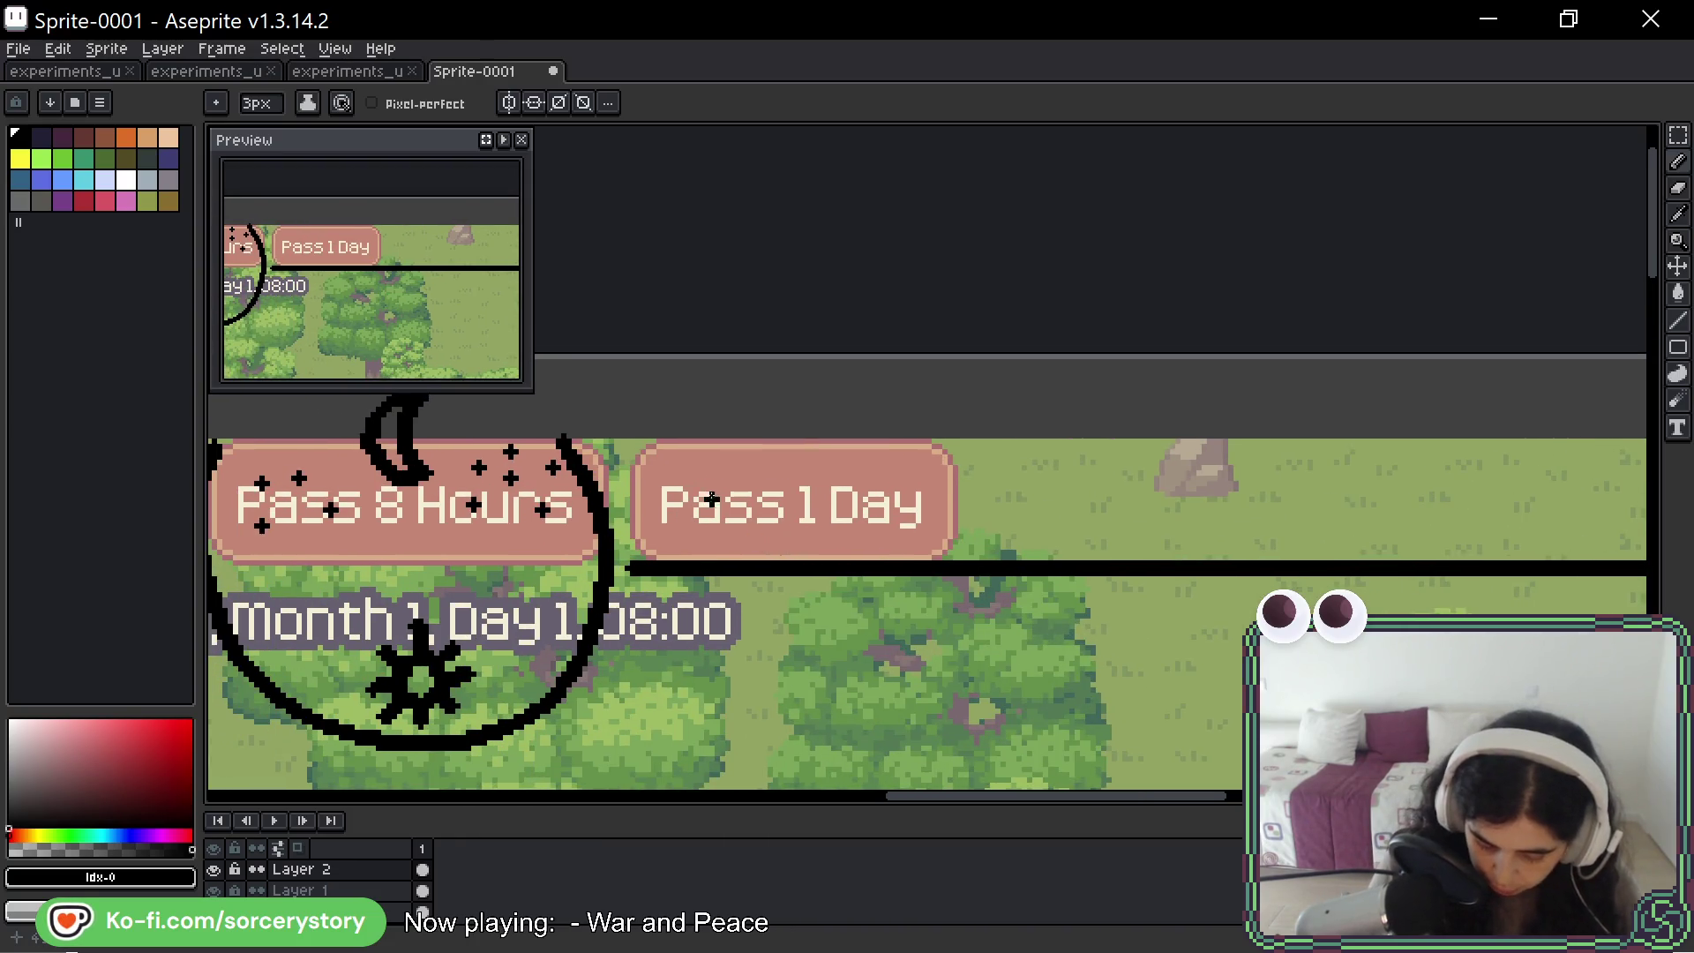
- Outline the Pass 1 Day button with a black rectangle, redoing the bottom edge
mouse_move(711, 477)
left_mouse_down()
mouse_move(712, 540)
mouse_move(750, 450)
mouse_move(1006, 455)
mouse_move(716, 457)
mouse_move(986, 460)
mouse_move(987, 534)
left_mouse_up()
key("ctrl+z")
left_click_drag(701, 540, 990, 535)
key("ctrl+z")
left_click_drag(716, 542, 984, 535)
key("ctrl+z")
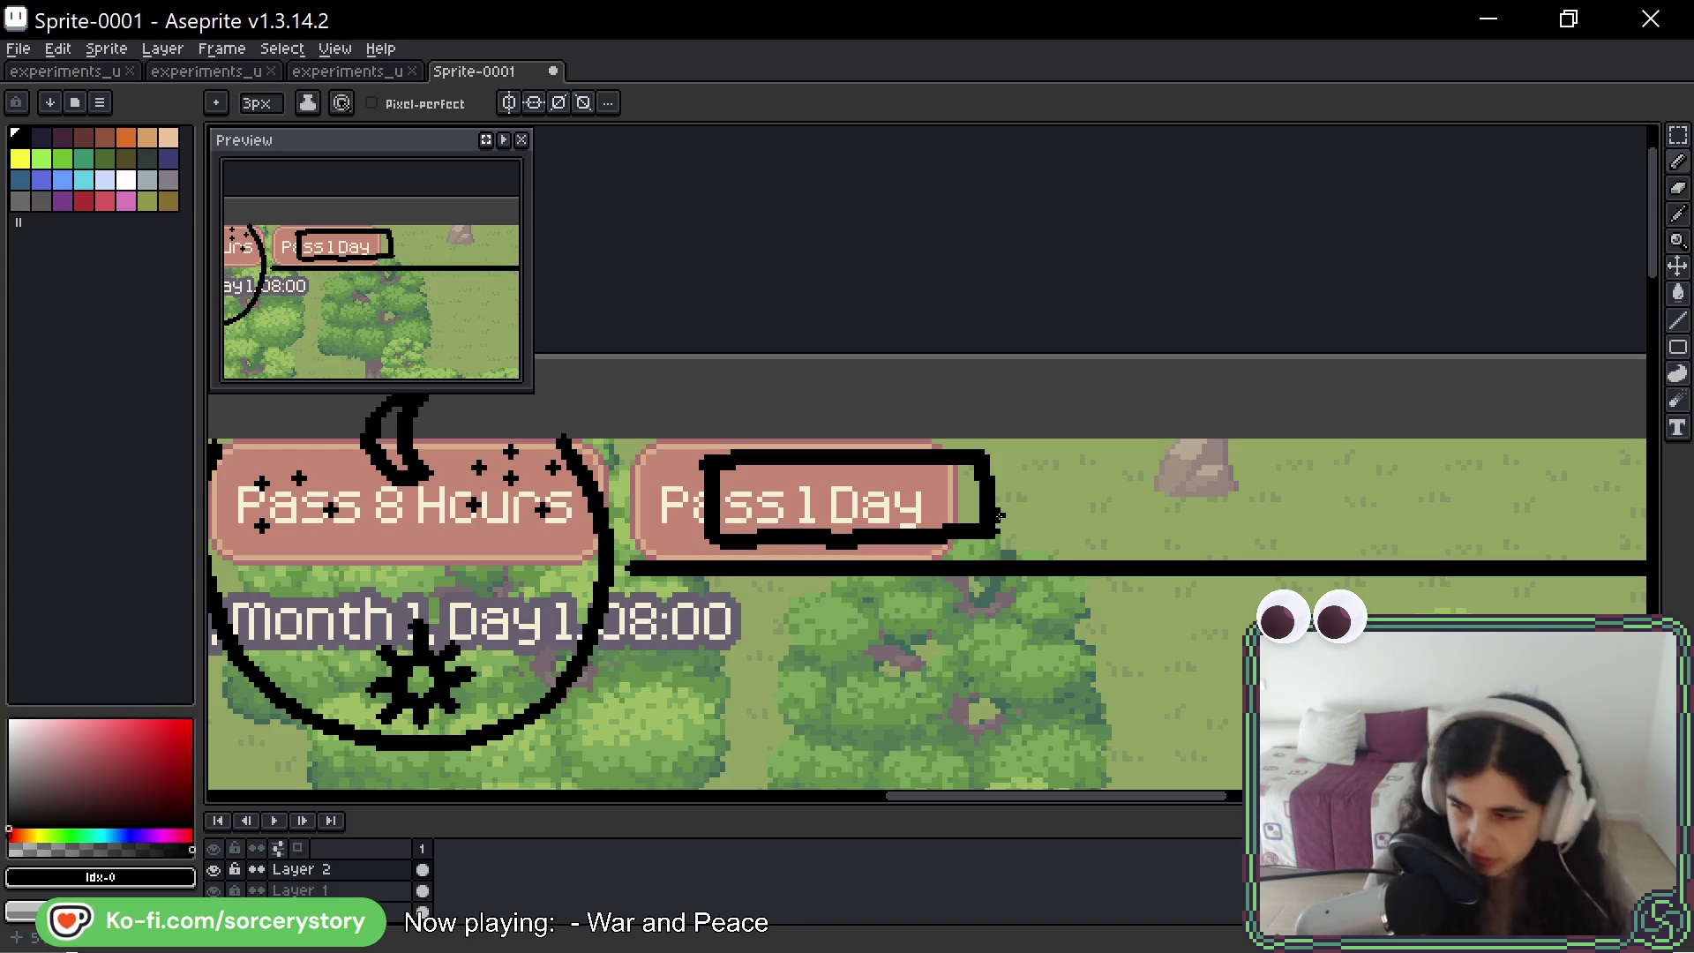
key("ctrl+z")
left_click_drag(715, 541, 987, 526)
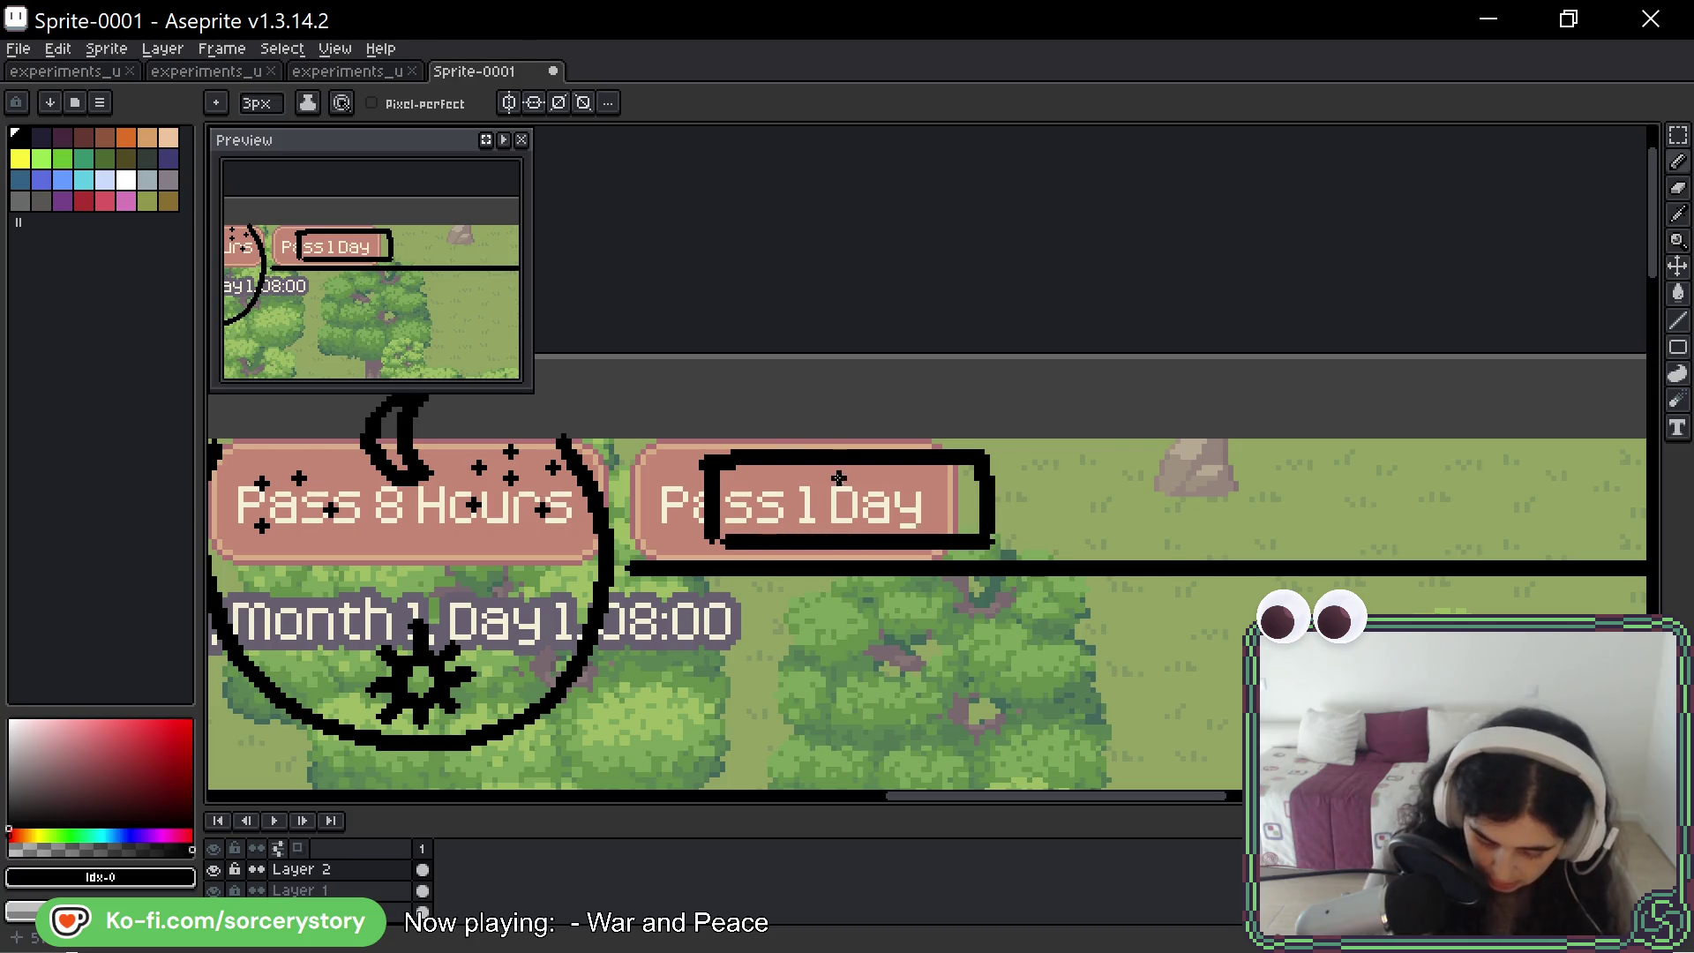
- Split the box with a vertical divider, adding a down arrow left and up arrow right
left_click_drag(843, 468, 842, 533)
mouse_move(757, 501)
left_mouse_down()
mouse_move(781, 480)
mouse_move(805, 503)
mouse_move(767, 512)
mouse_move(778, 533)
left_mouse_up()
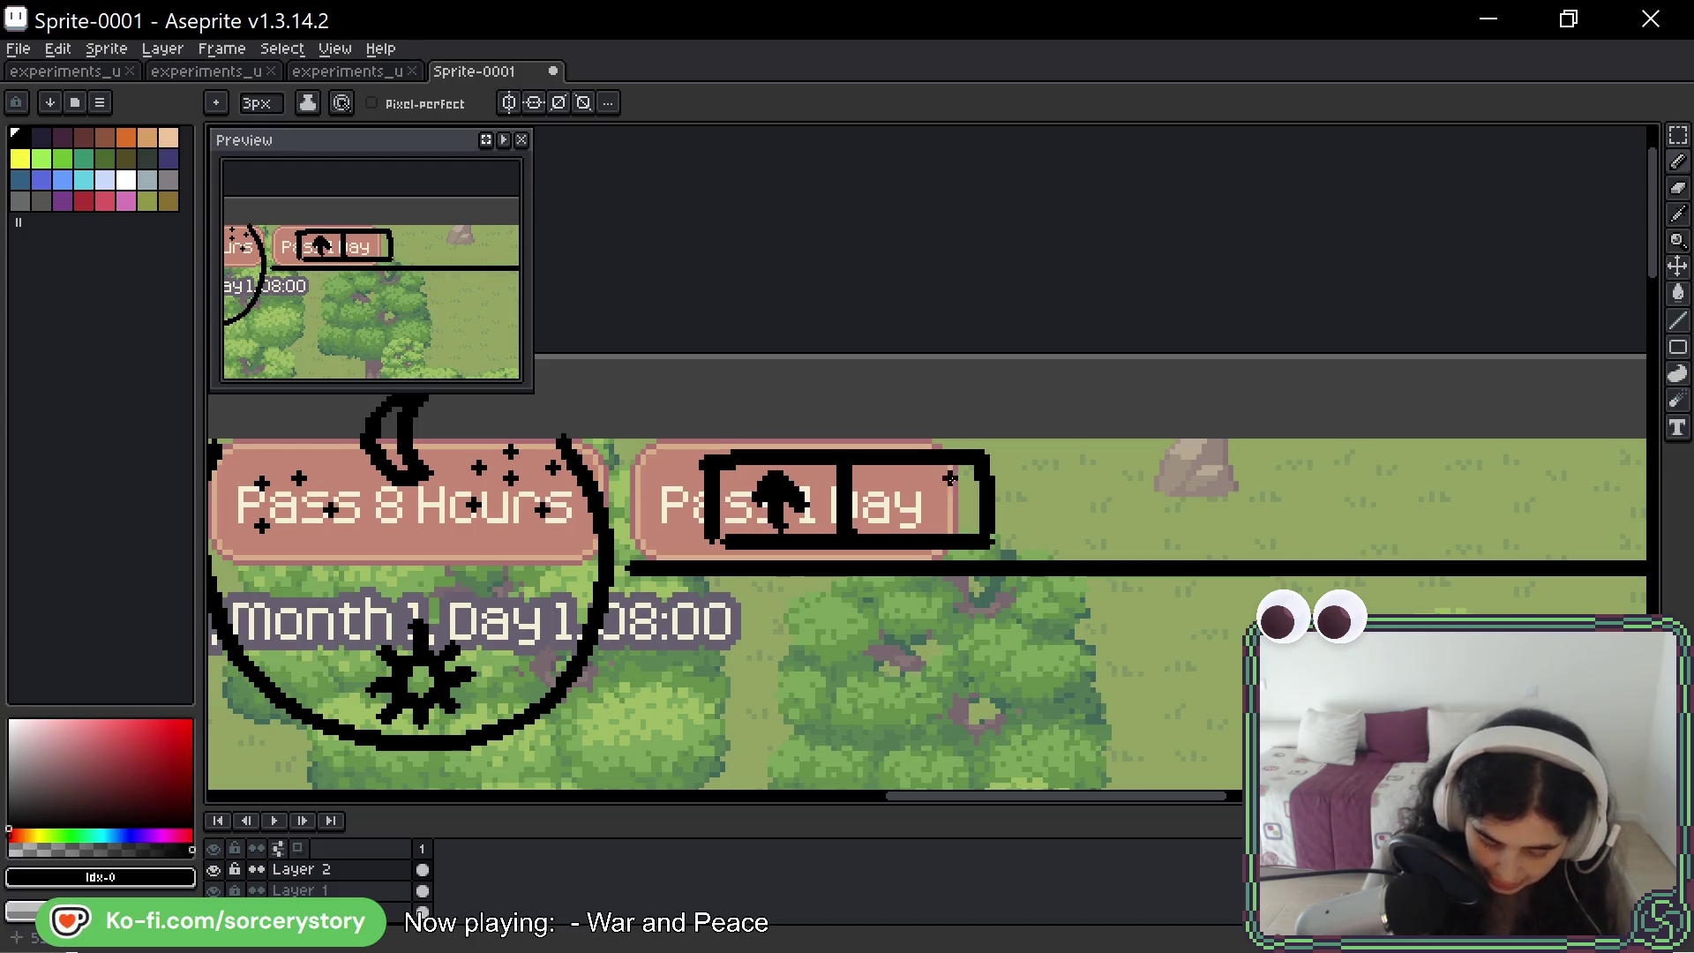
left_click_drag(914, 488, 912, 526)
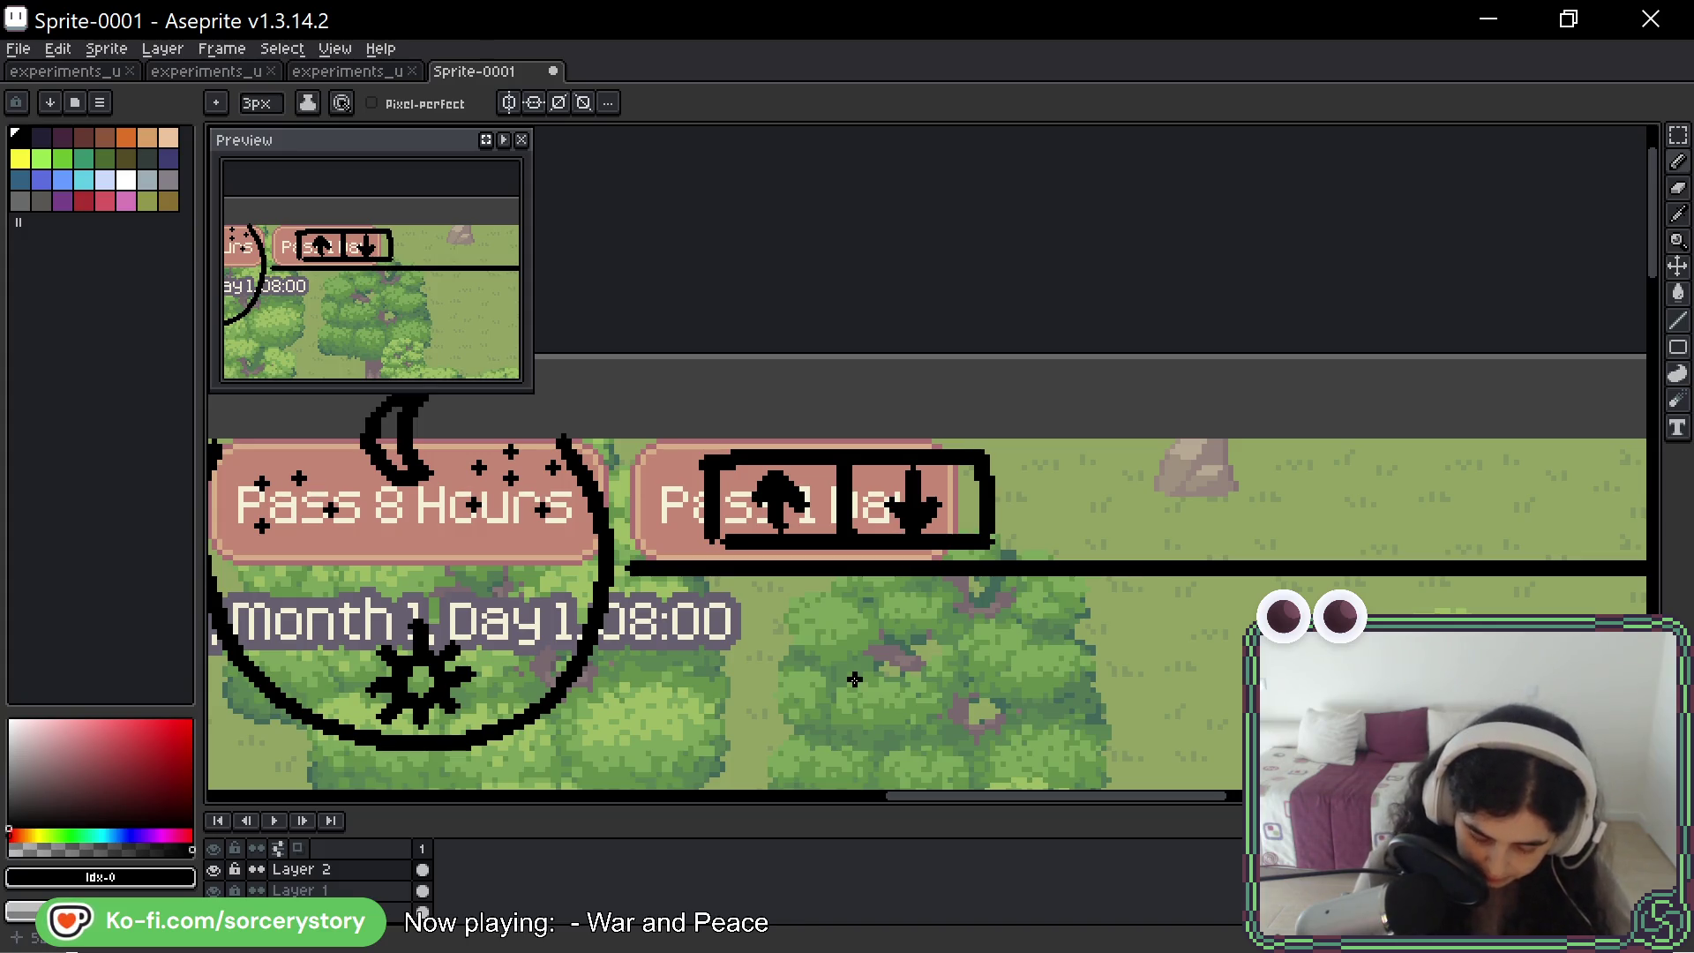
key("ctrl+z")
key("ctrl+z")
key("ctrl+z")
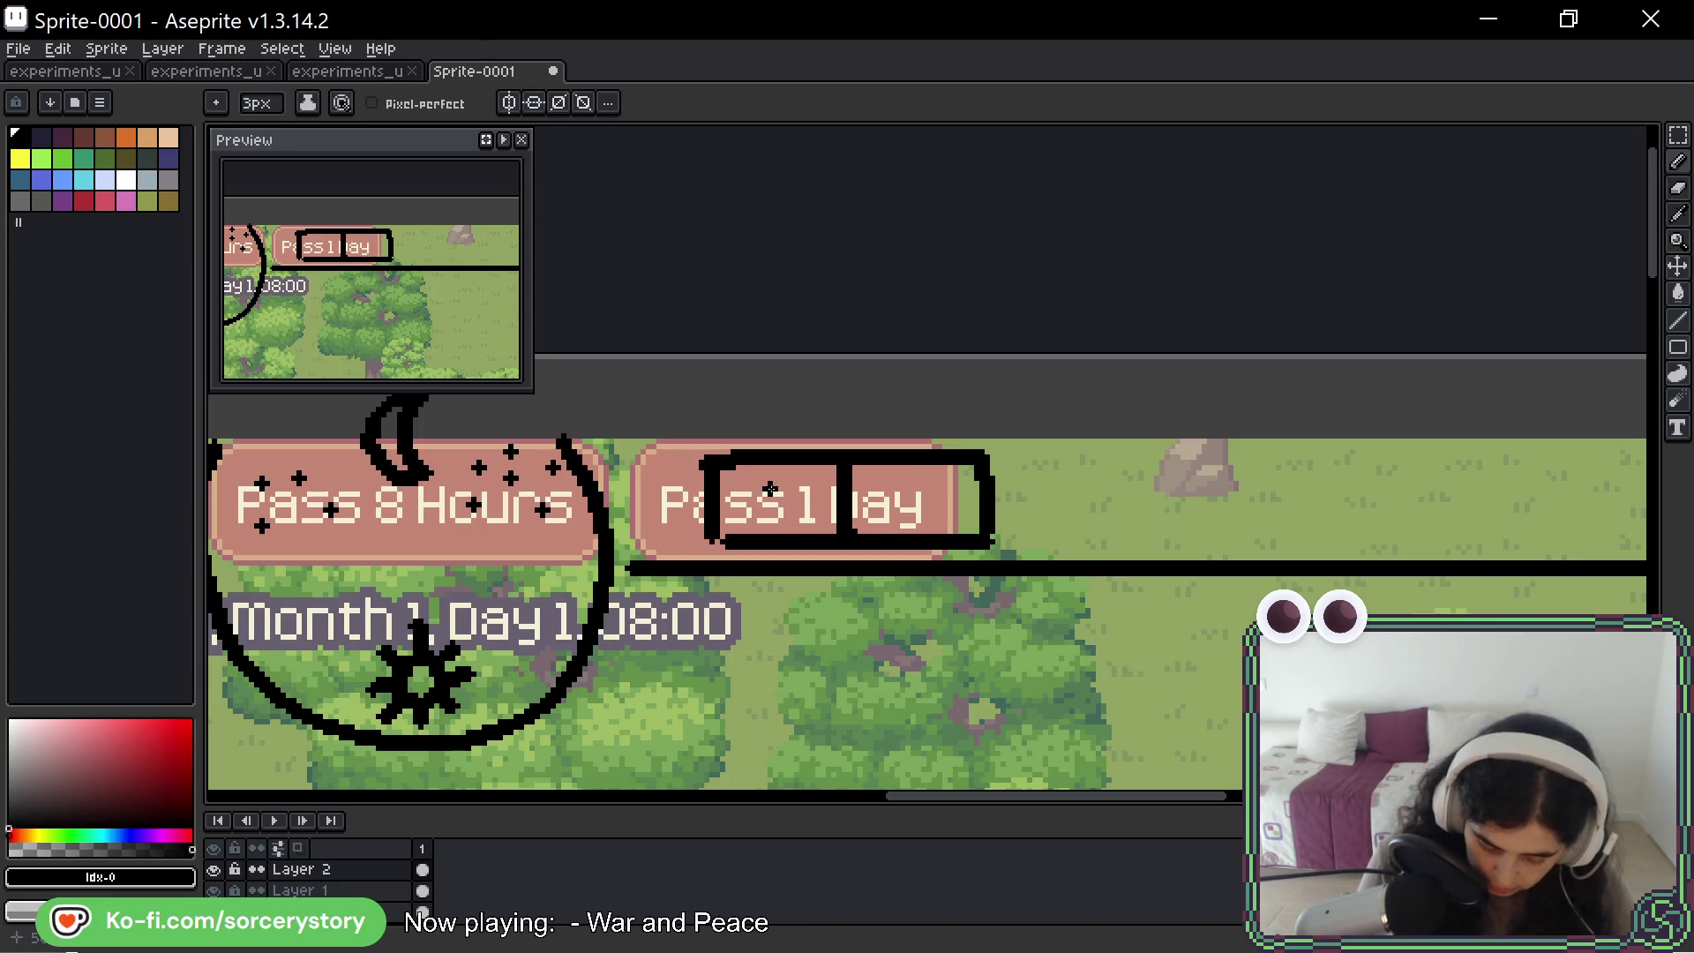
left_click_drag(780, 477, 777, 515)
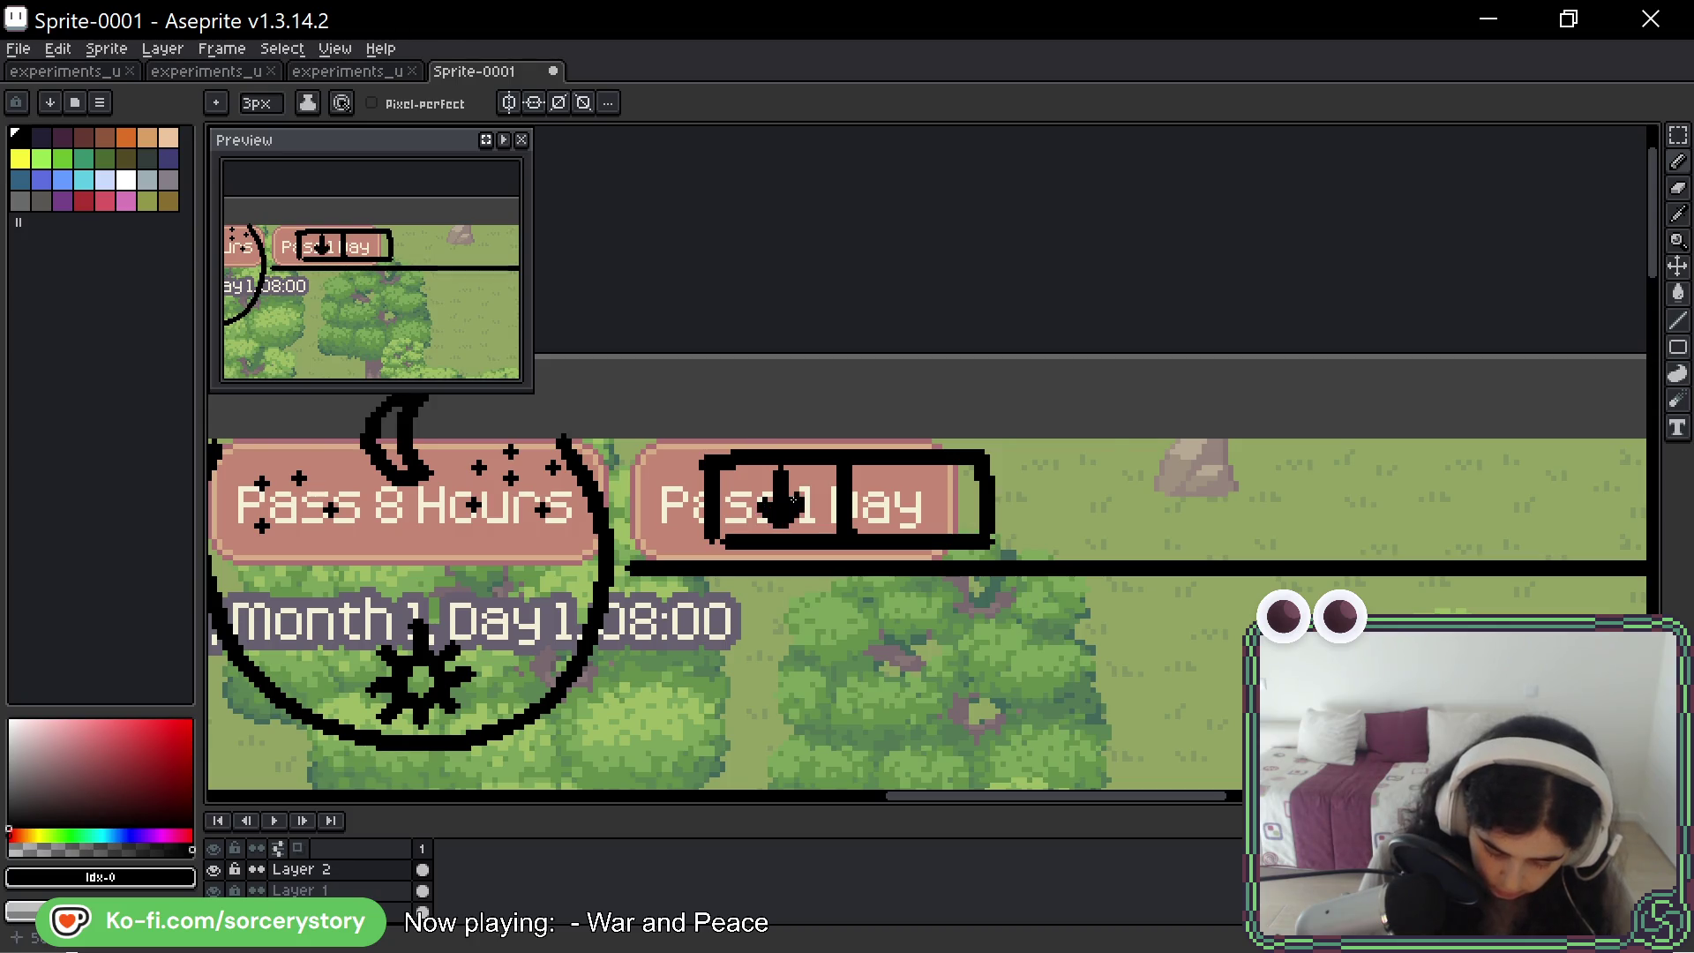
mouse_move(912, 477)
left_mouse_down()
mouse_move(914, 527)
mouse_move(914, 471)
mouse_move(937, 502)
left_mouse_up()
scroll(1103, 712, "down", 4)
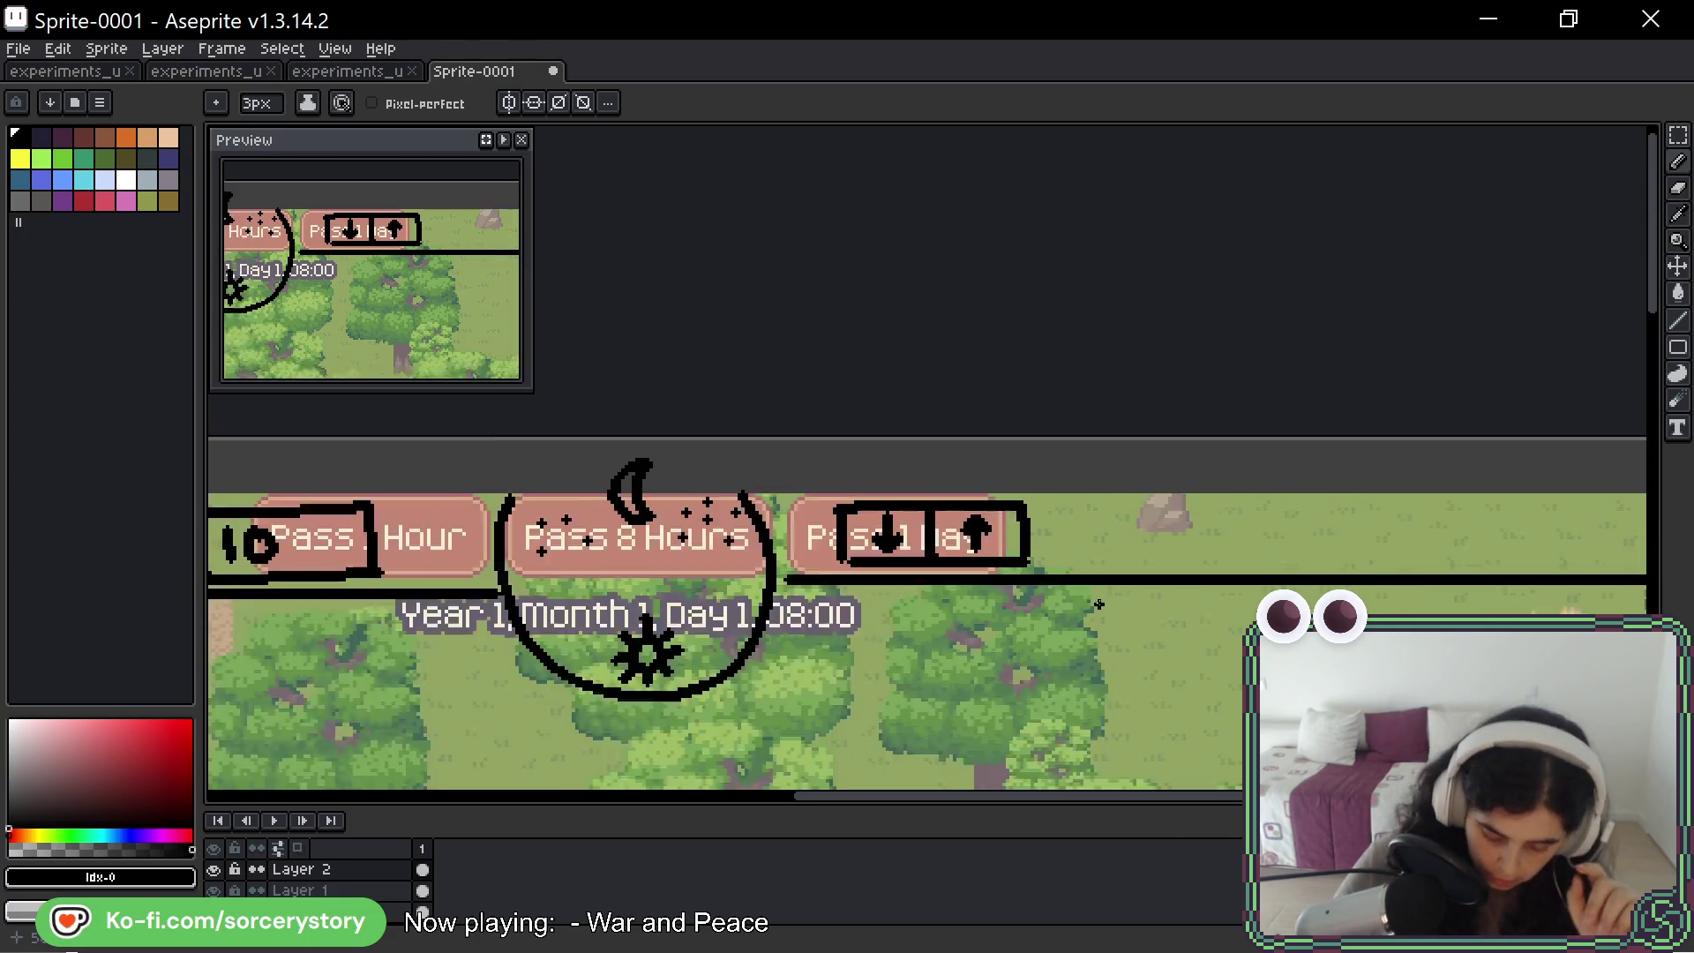
scroll(1014, 495, "up", 1)
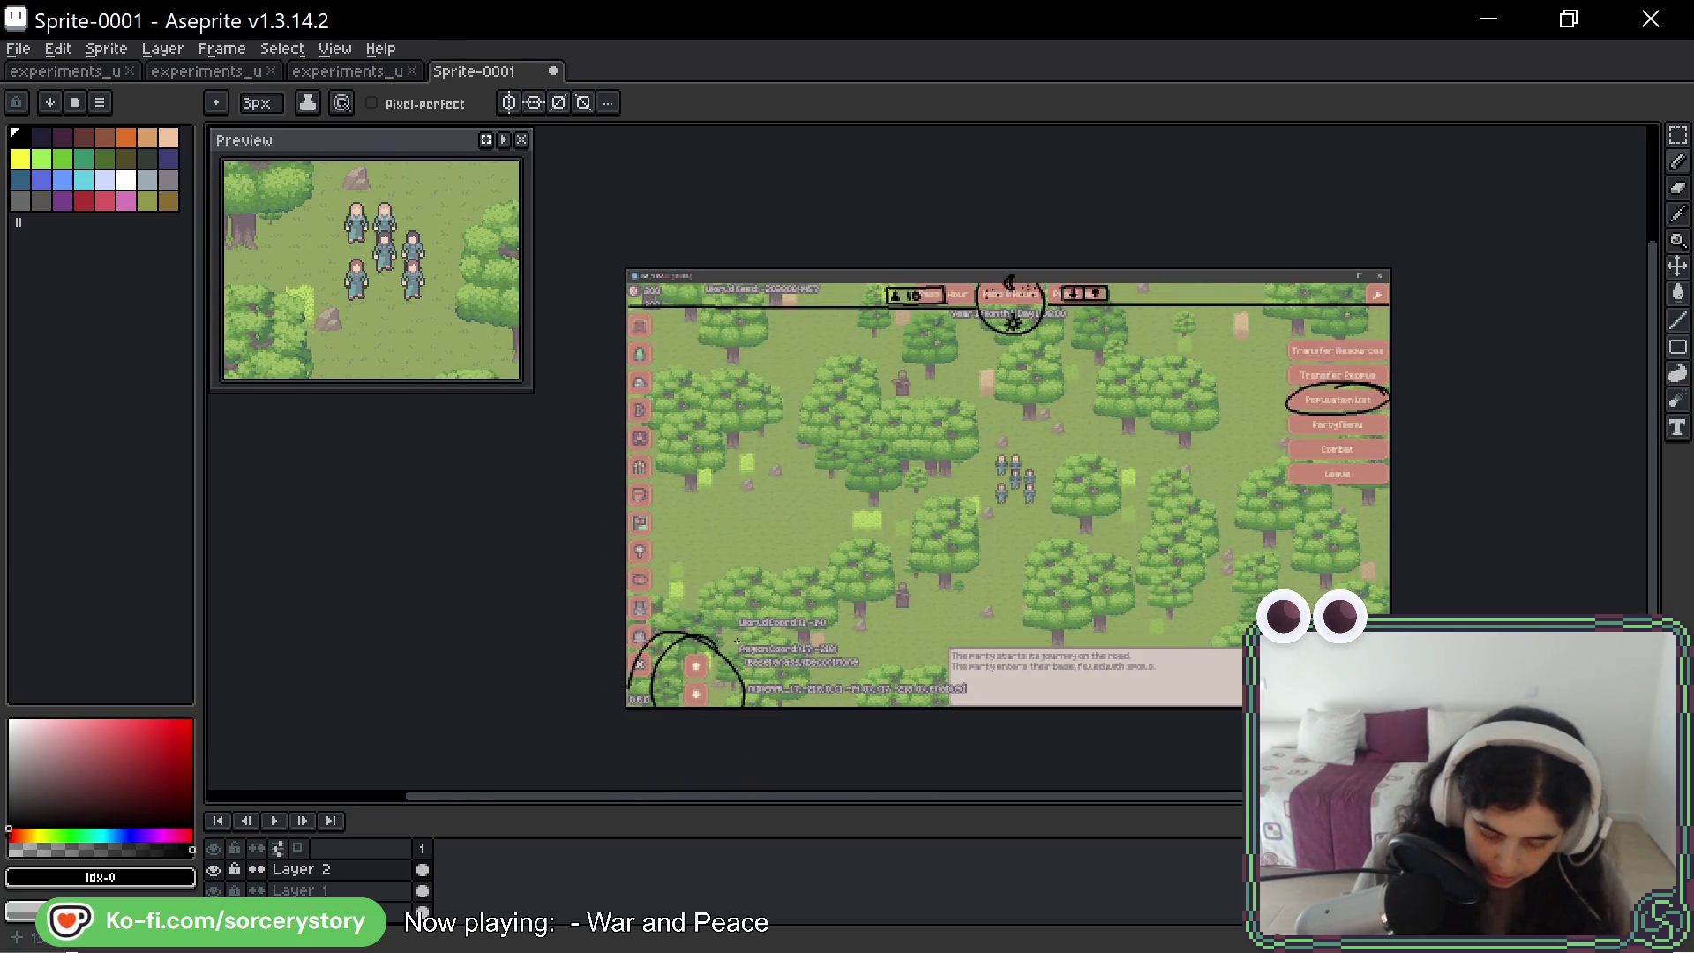
- Erase the black loops by marquee-selecting the bottom-left corner and deleting it
key("m")
left_click_drag(619, 609, 884, 750)
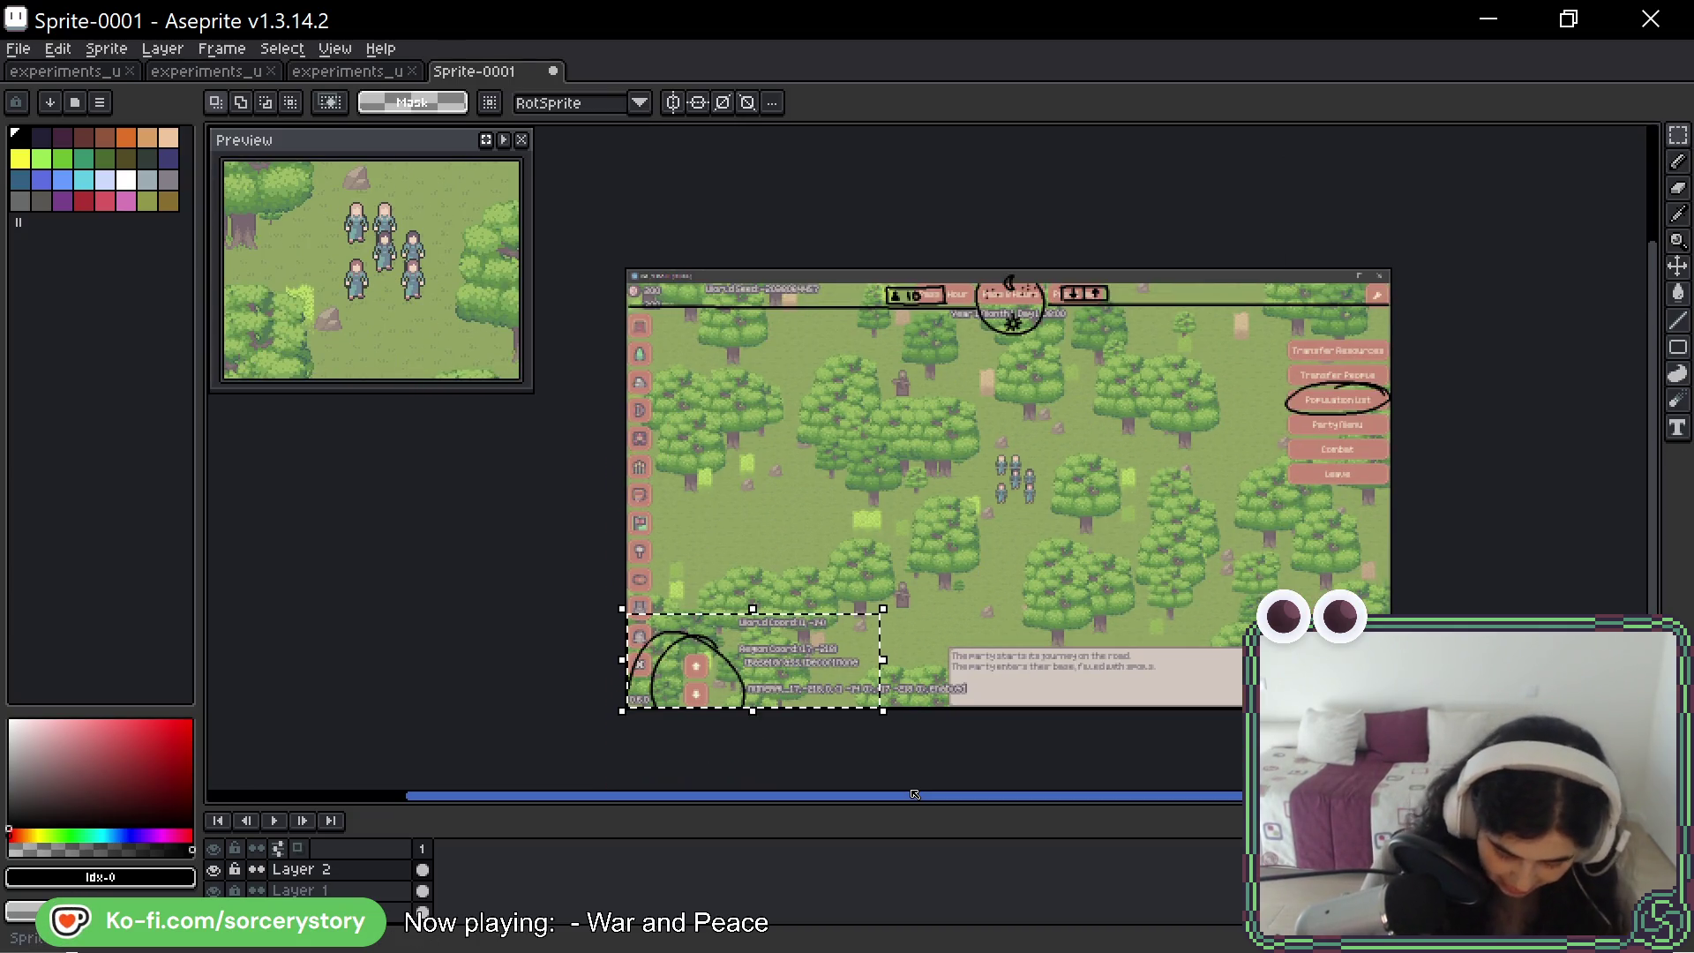
key("Delete")
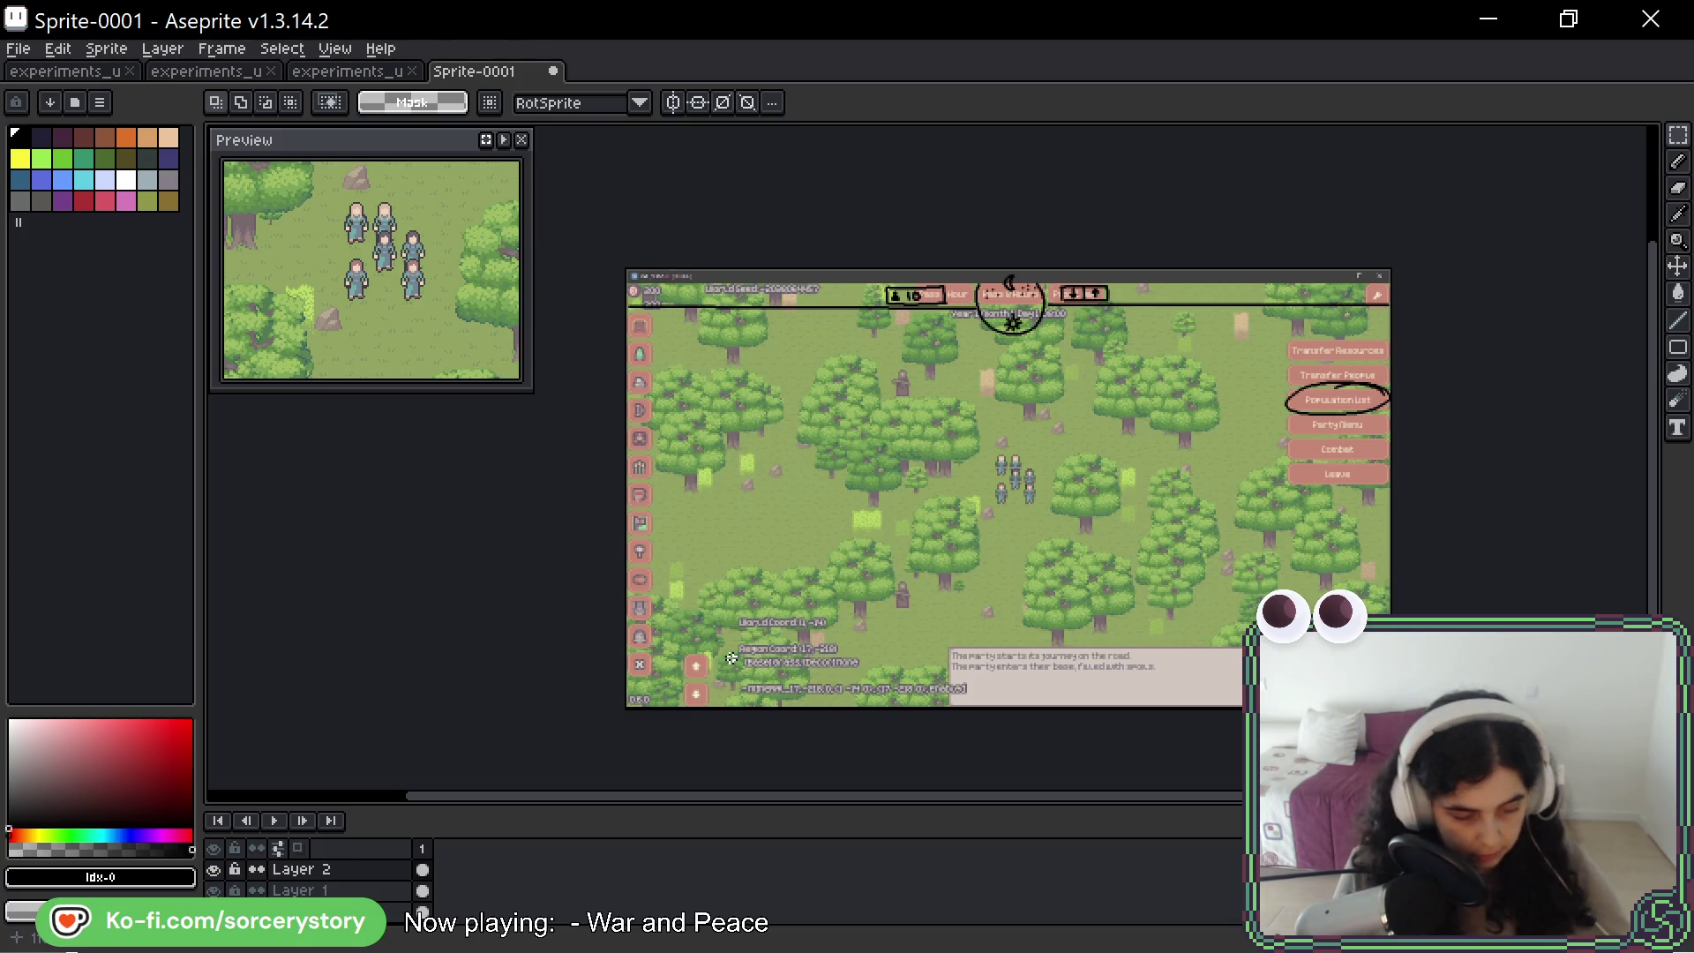
key("b")
mouse_move(706, 642)
left_mouse_down()
mouse_move(680, 693)
mouse_move(711, 642)
left_mouse_up()
key("ctrl+z")
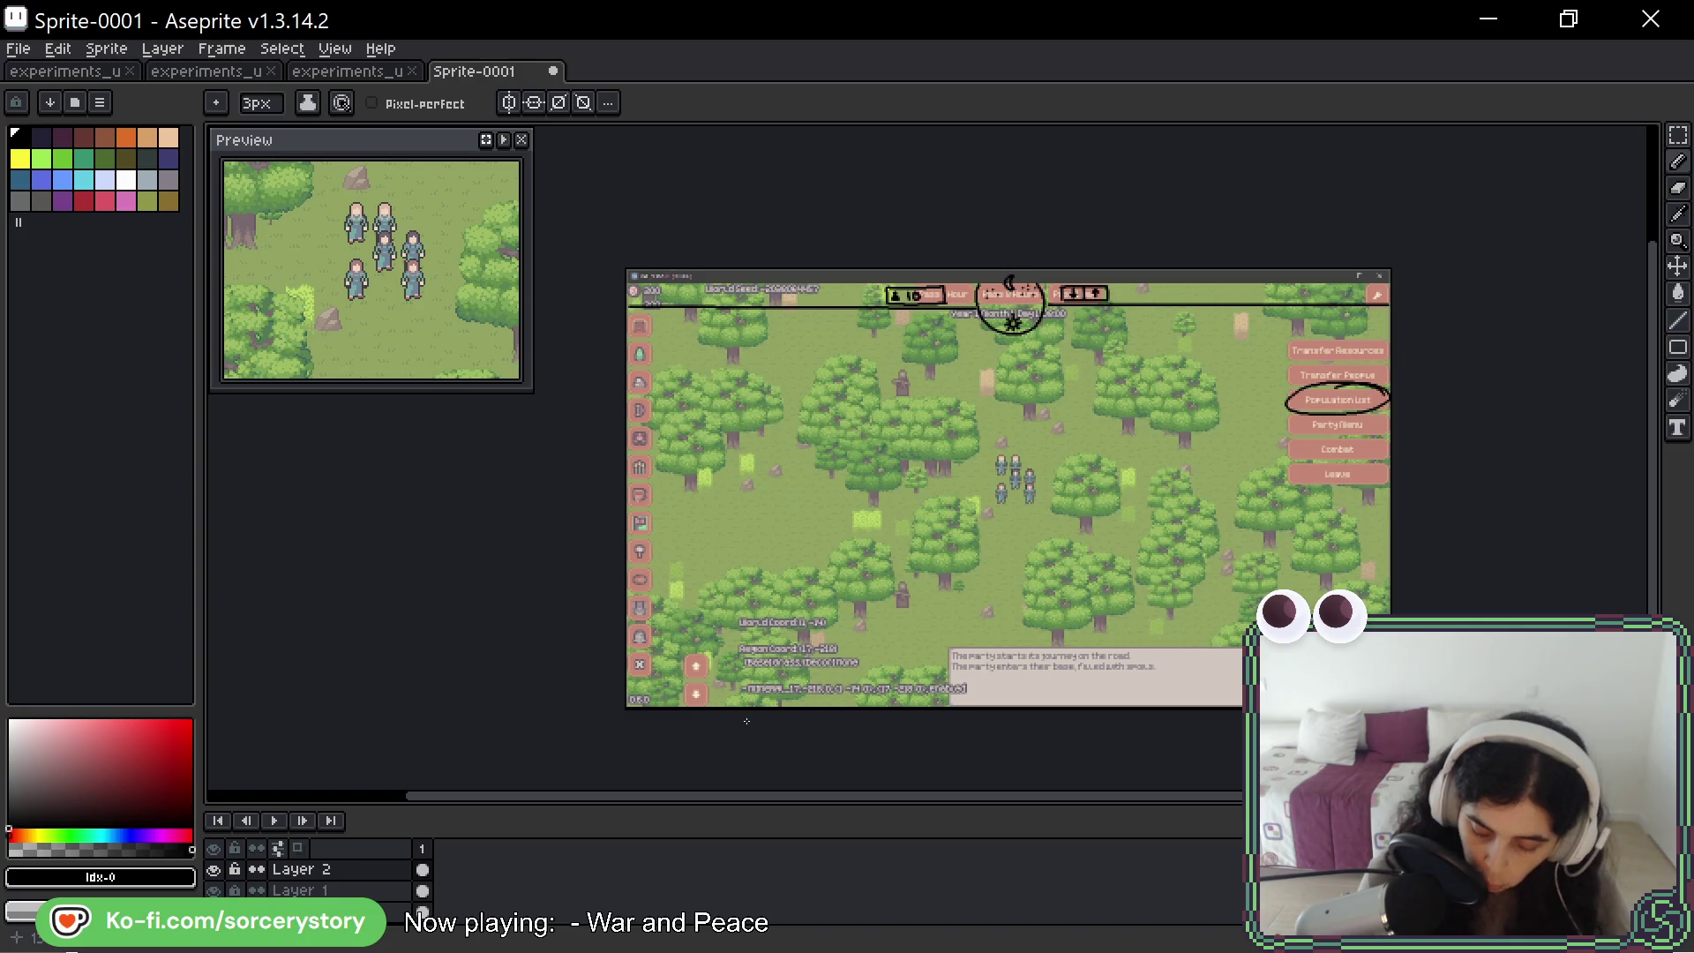
scroll(1056, 321, "up", 4)
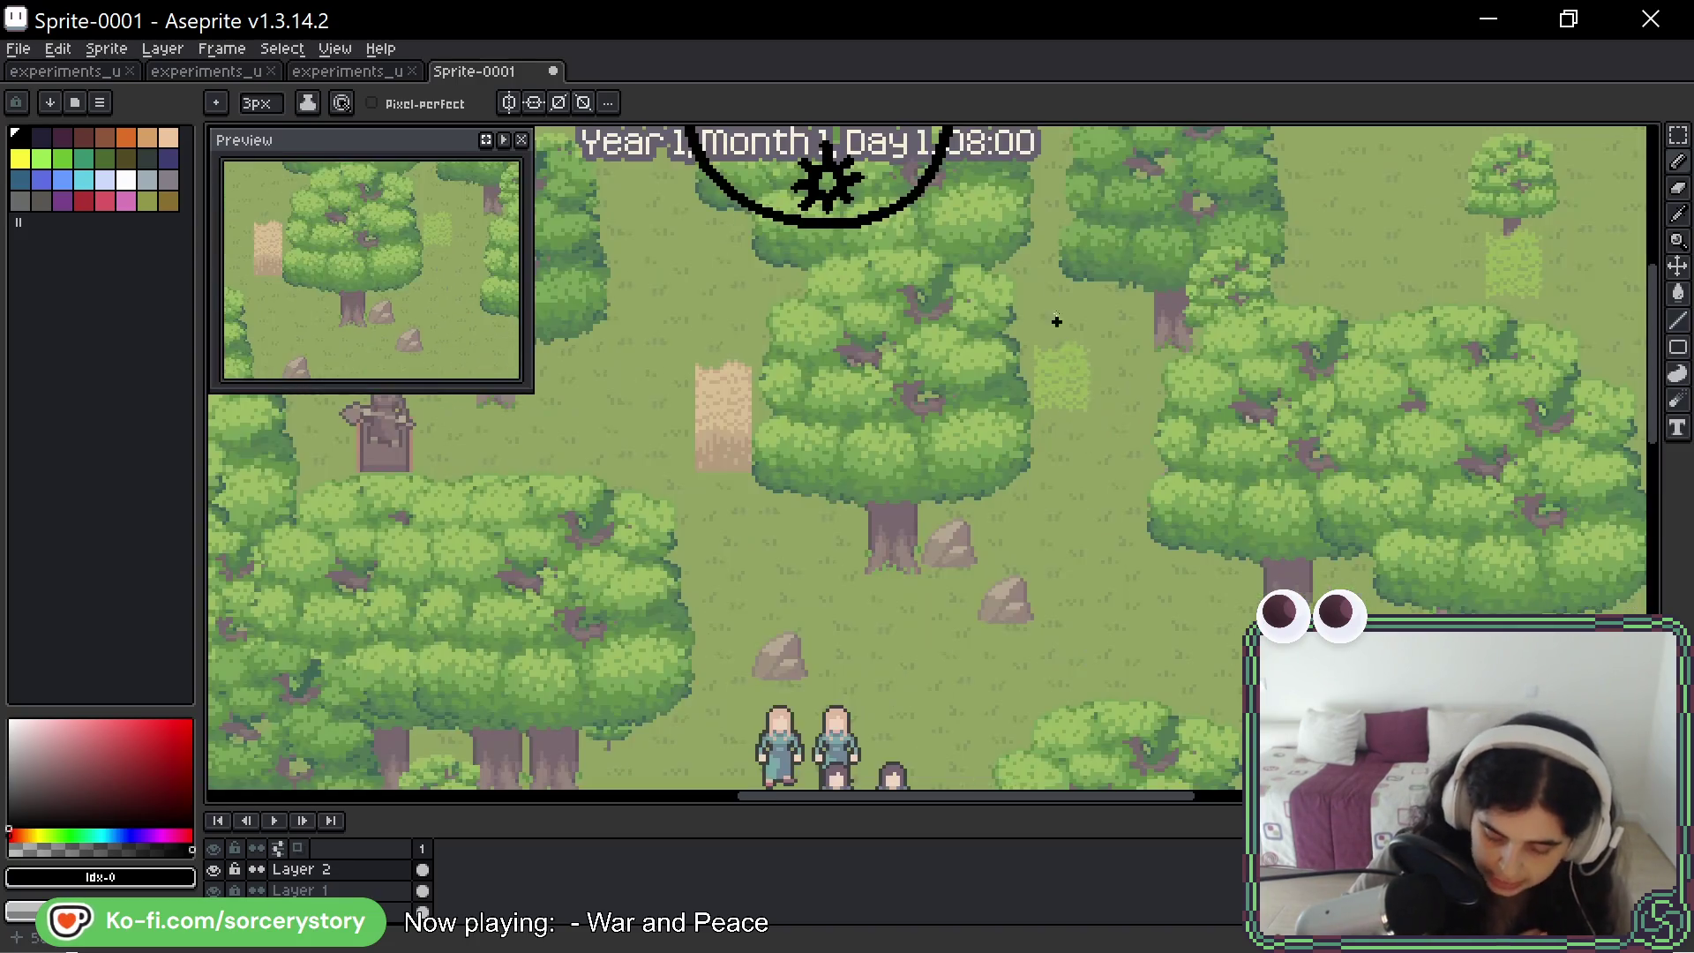
- Select the down/up arrow box and shift it further right on the Pass 1 Day button
left_click(1678, 135)
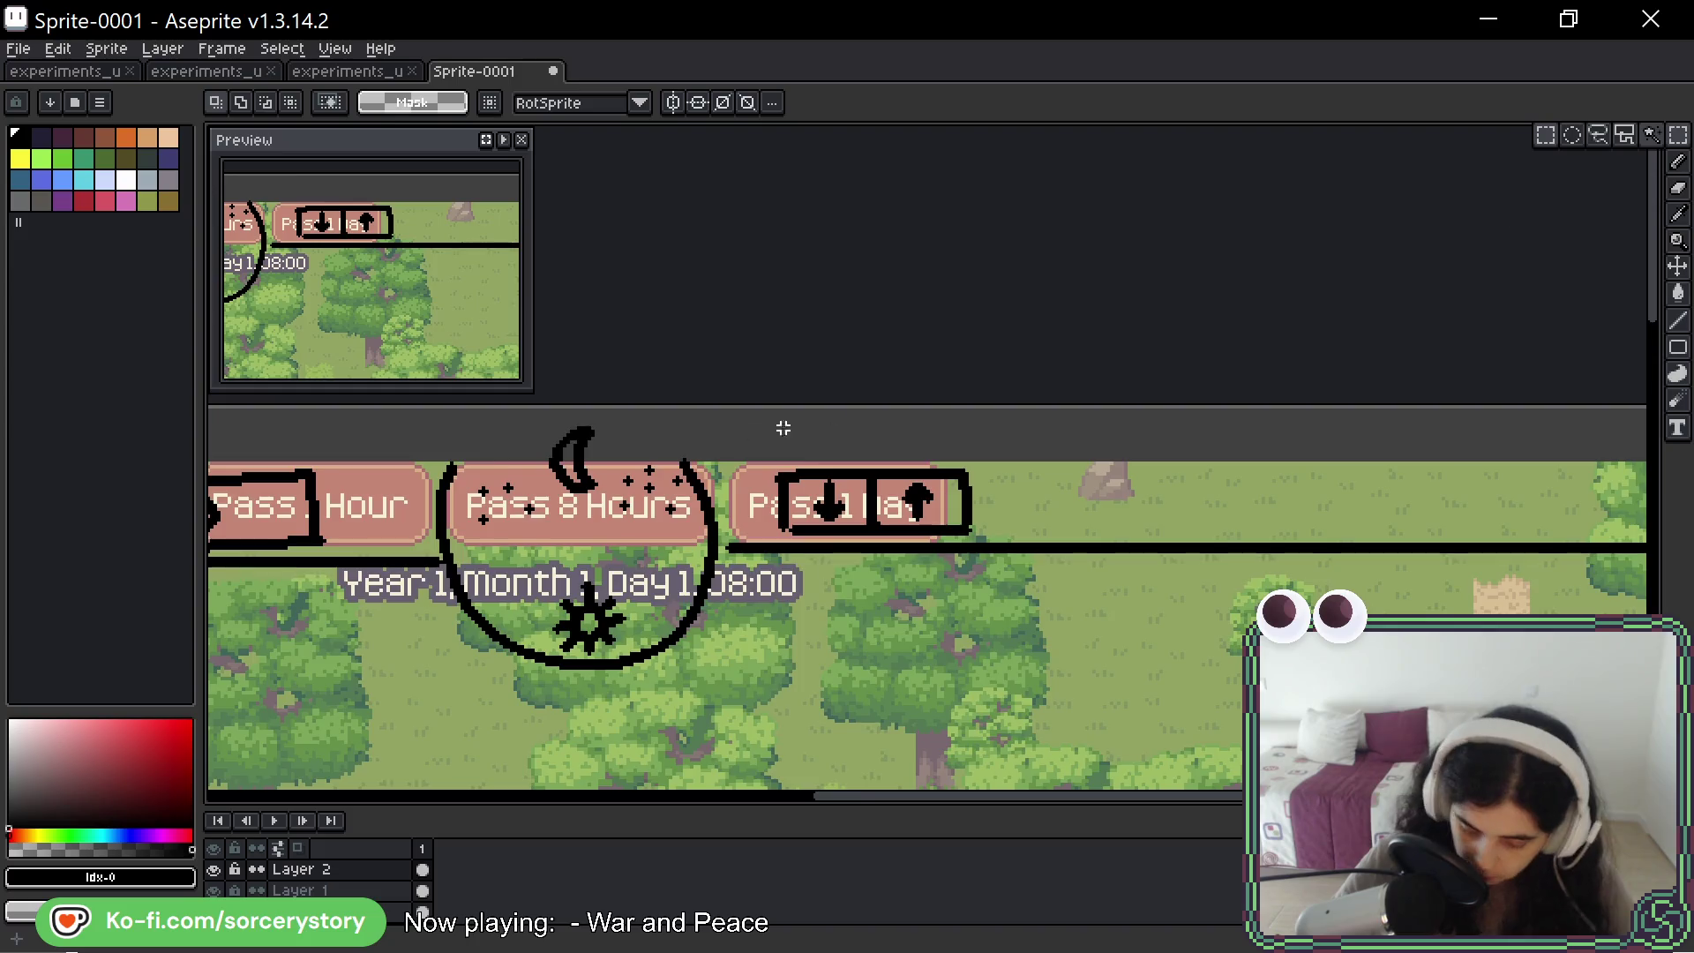
scroll(748, 461, "up", 2)
left_click_drag(747, 463, 1297, 617)
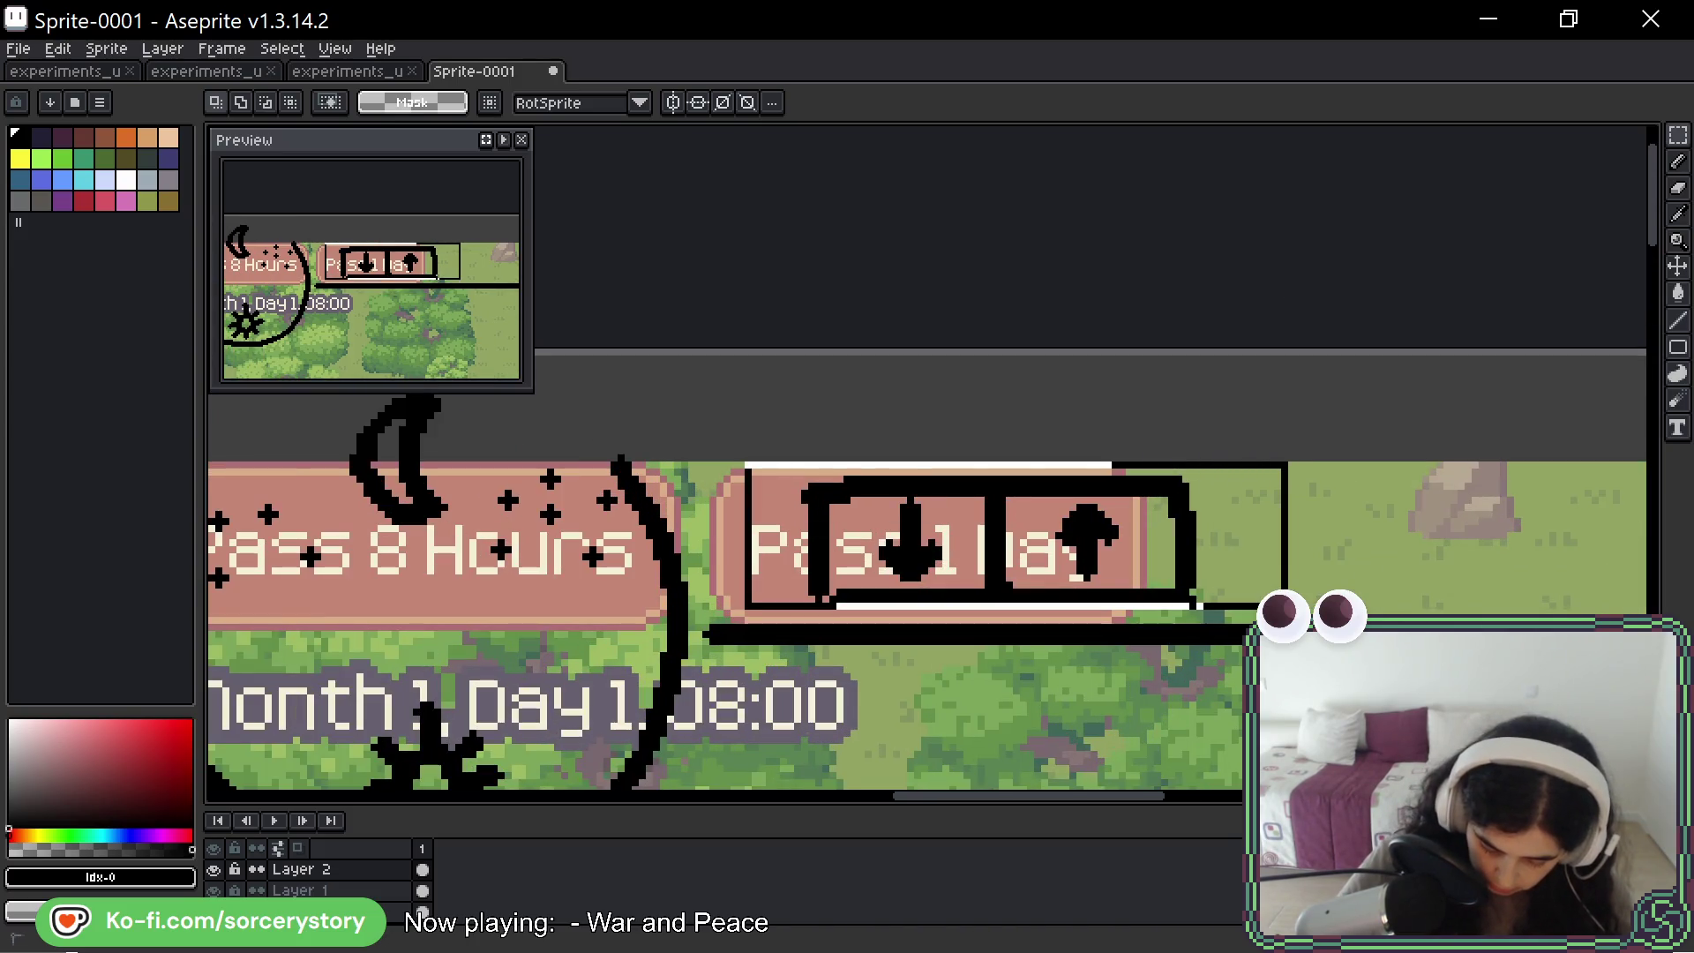
left_click_drag(945, 511, 1063, 500)
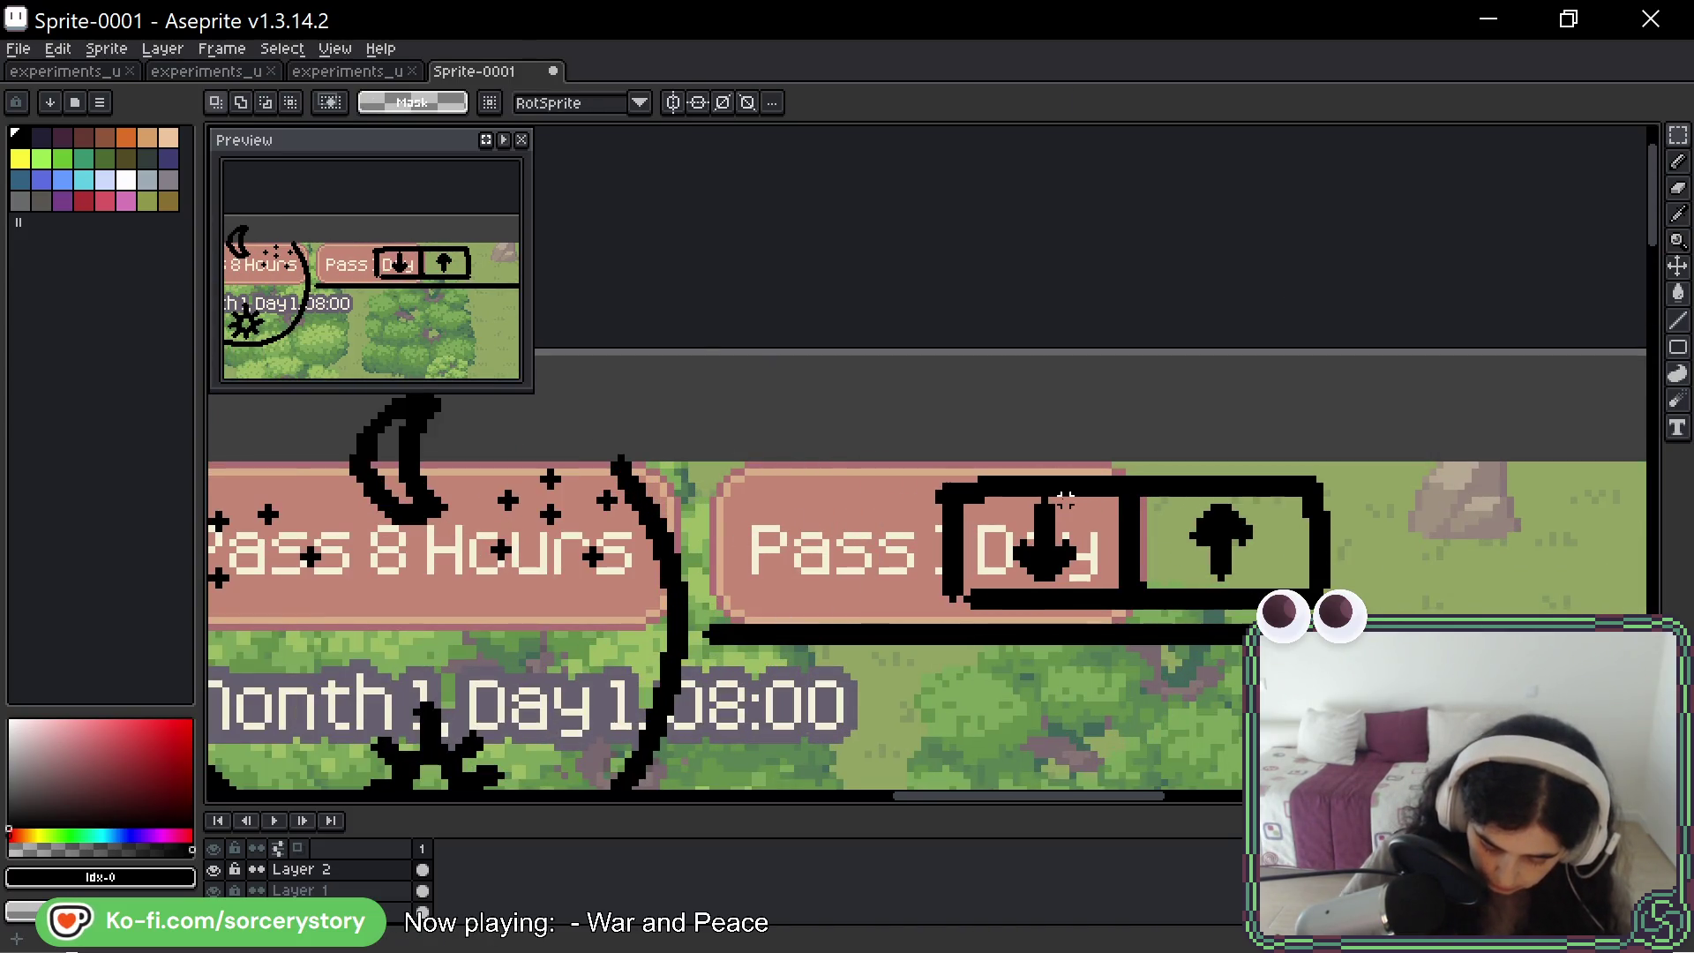
key("b")
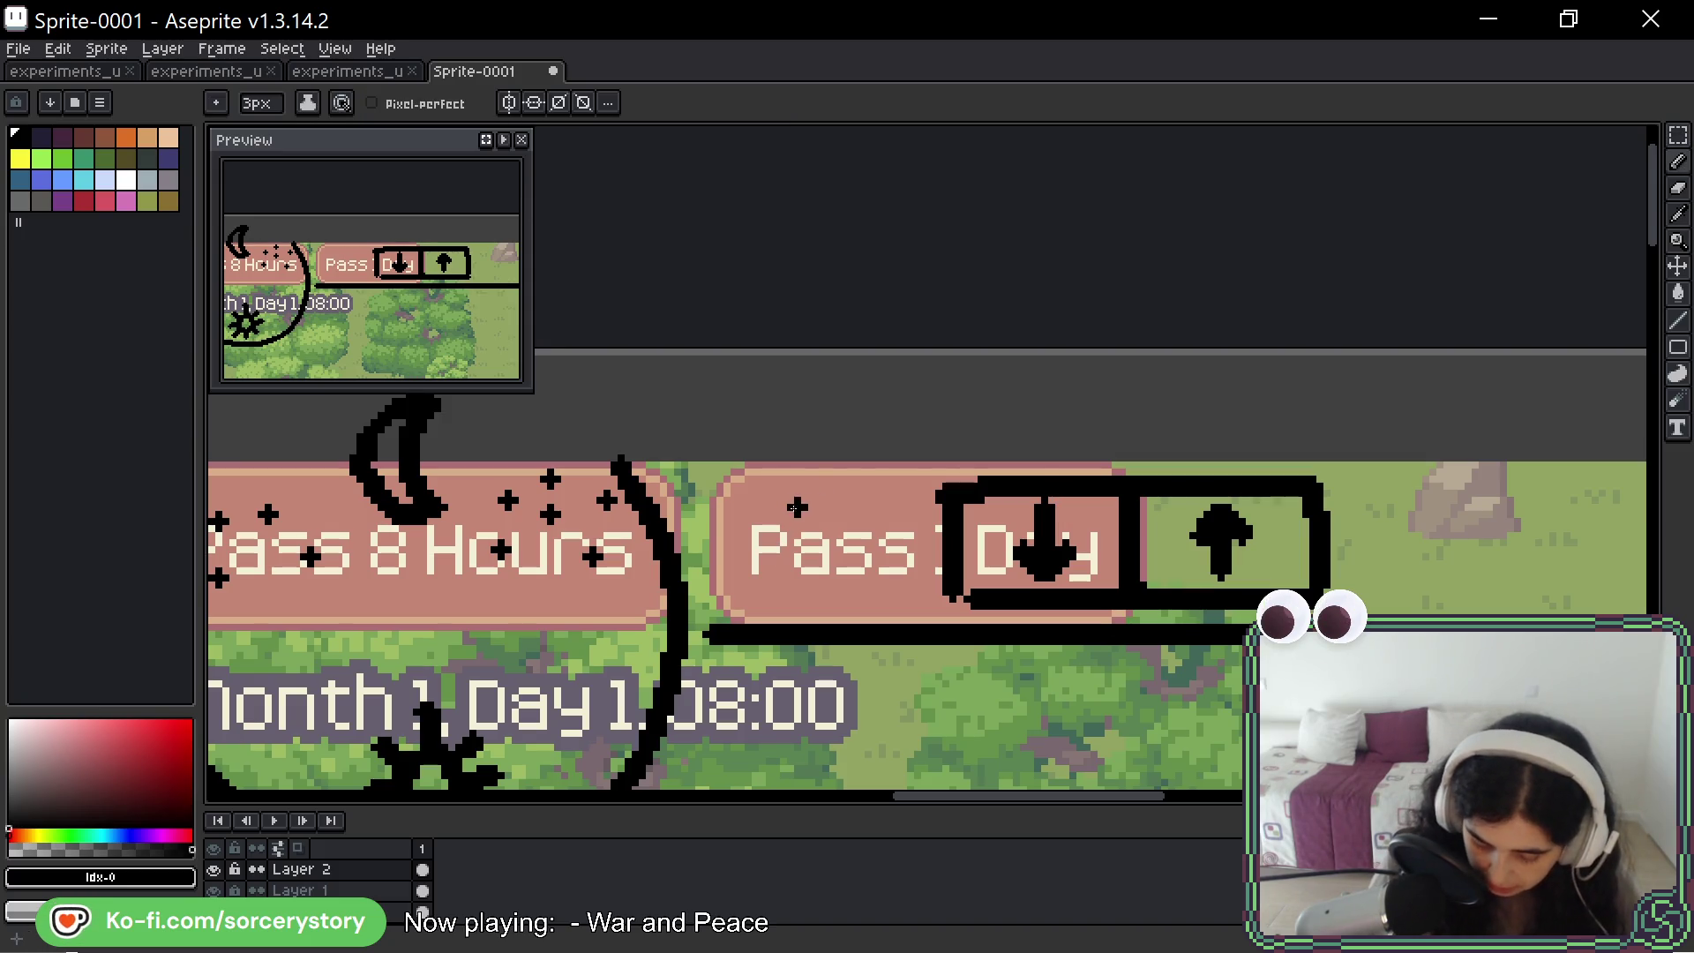
- Sketch a black flag doodle over the word Pass
mouse_move(823, 488)
left_mouse_down()
mouse_move(758, 528)
mouse_move(834, 559)
mouse_move(881, 516)
left_mouse_up()
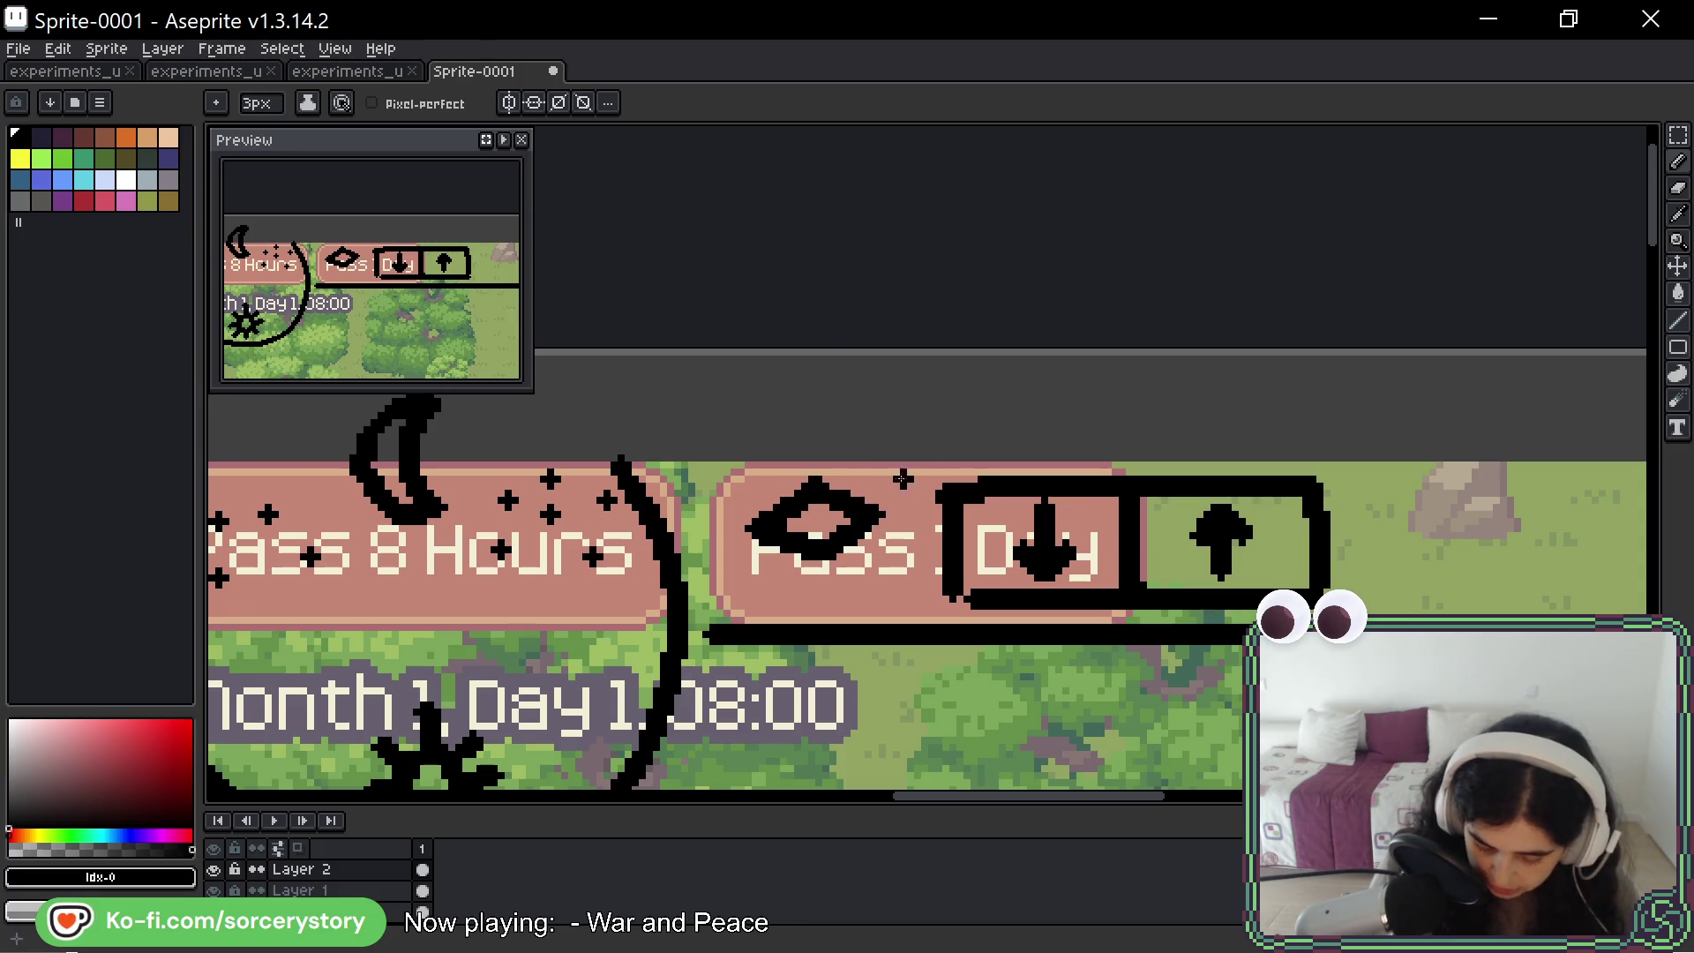
mouse_move(769, 551)
left_mouse_down()
mouse_move(750, 582)
mouse_move(834, 613)
mouse_move(847, 535)
mouse_move(887, 571)
left_mouse_up()
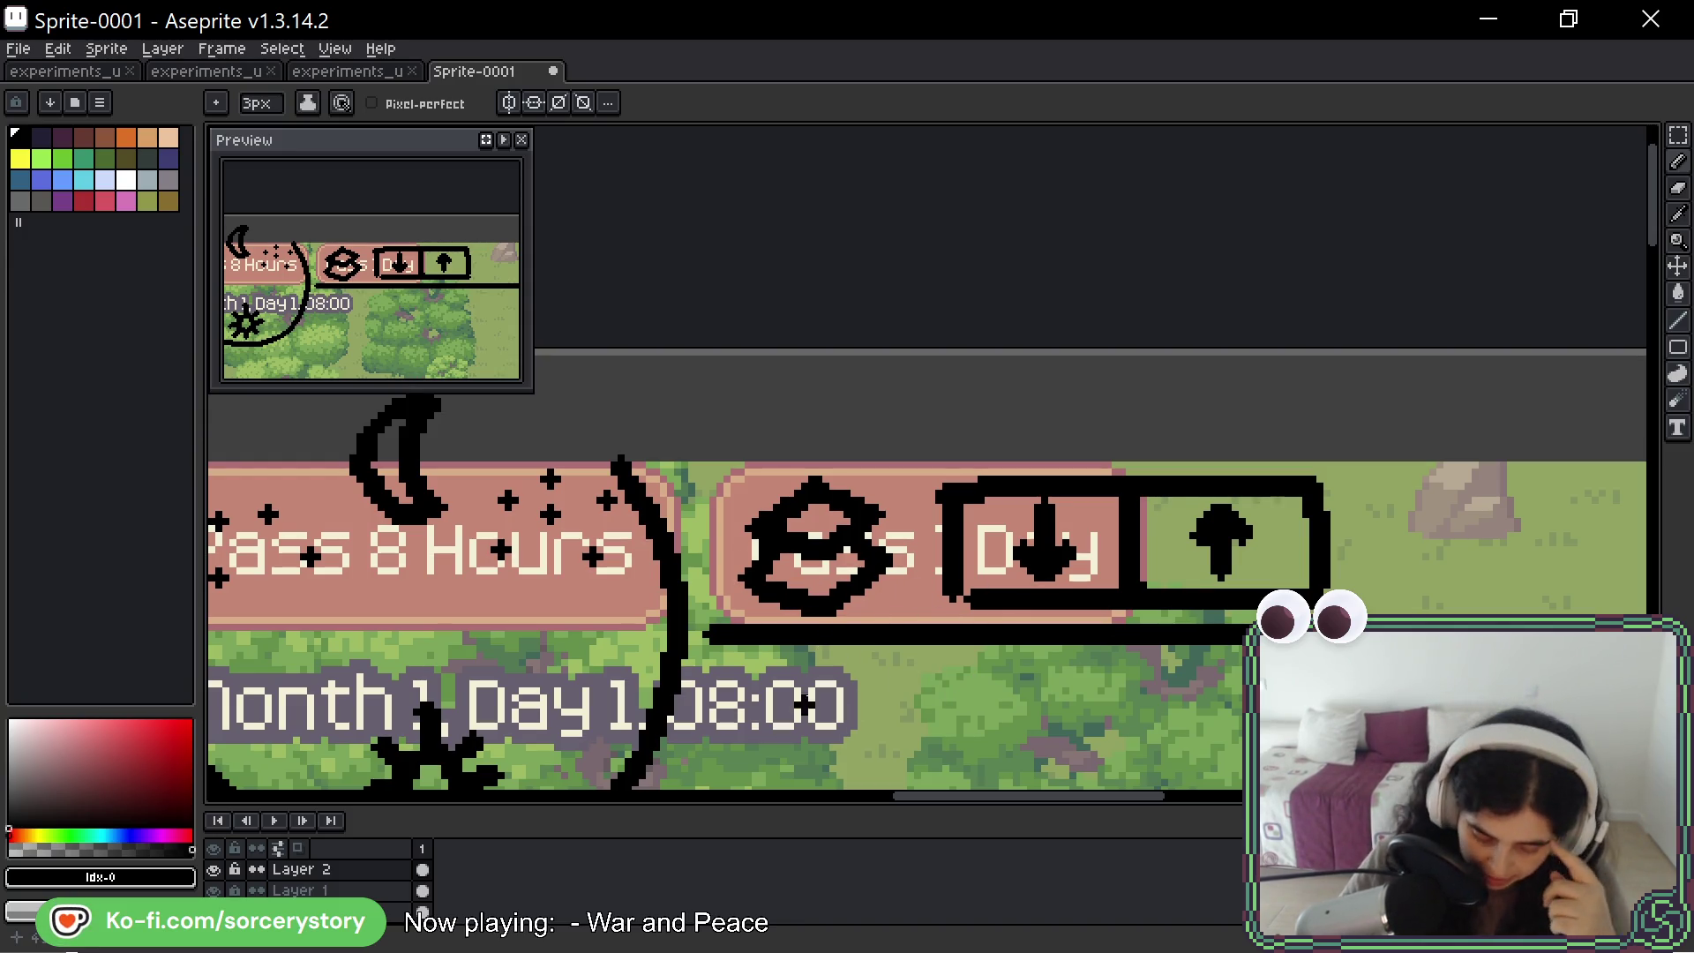
scroll(926, 605, "down", 3)
scroll(789, 724, "down", 3)
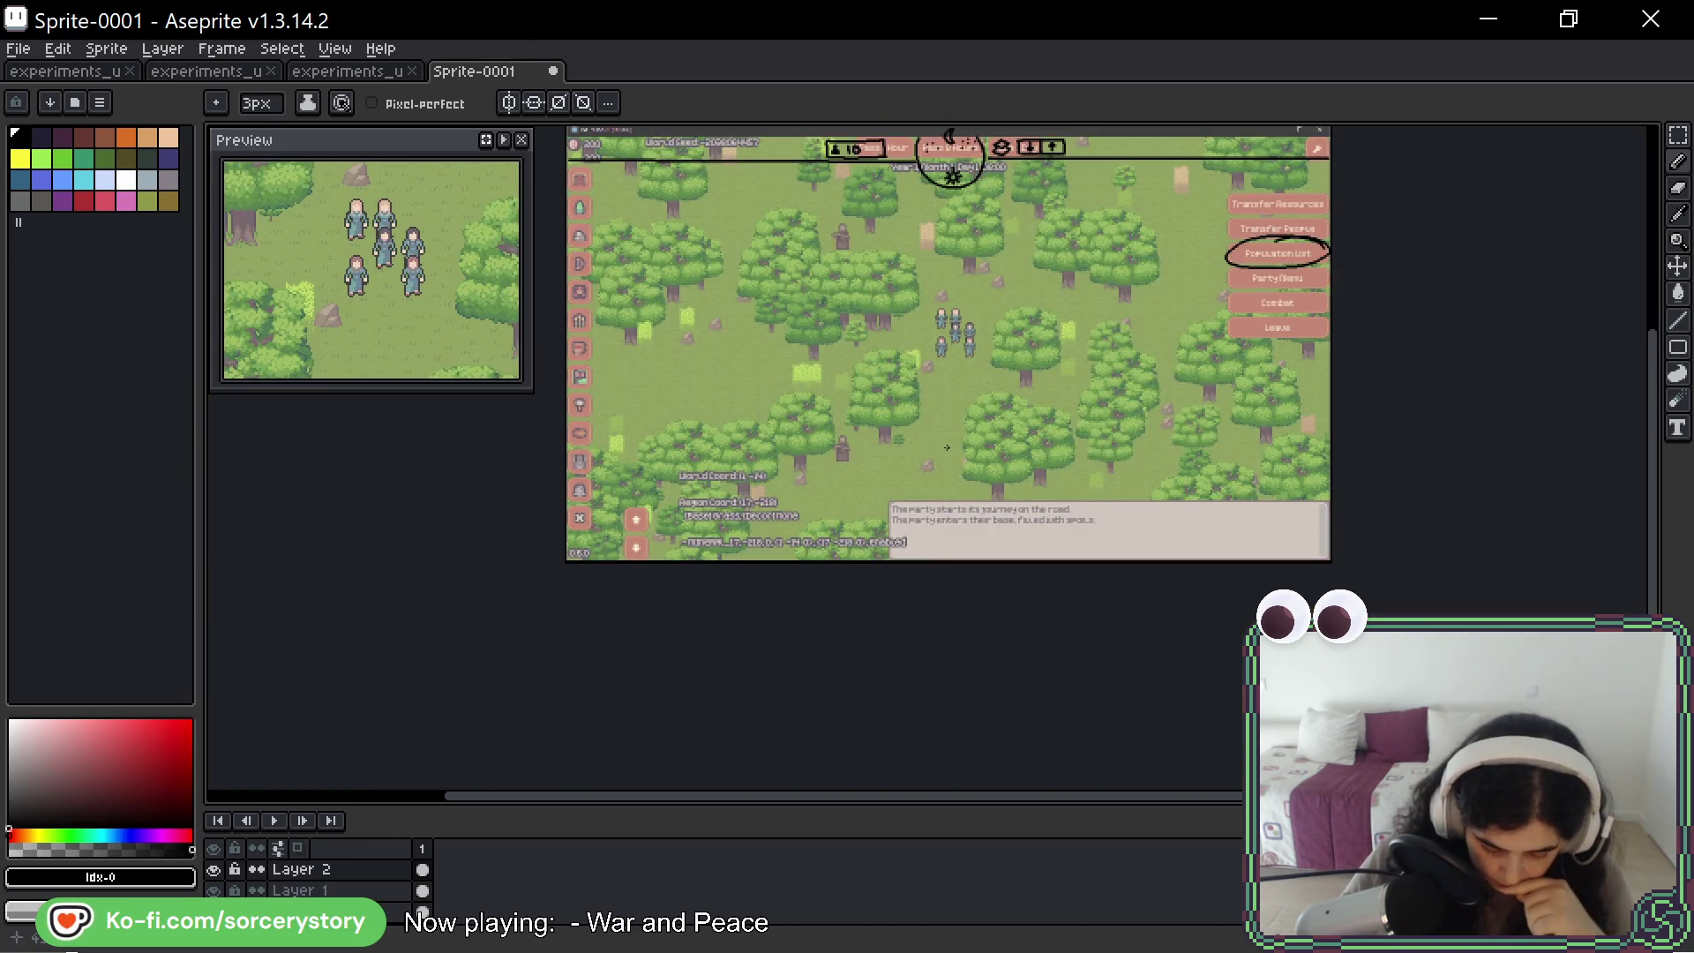
left_click_drag(1006, 352, 959, 420)
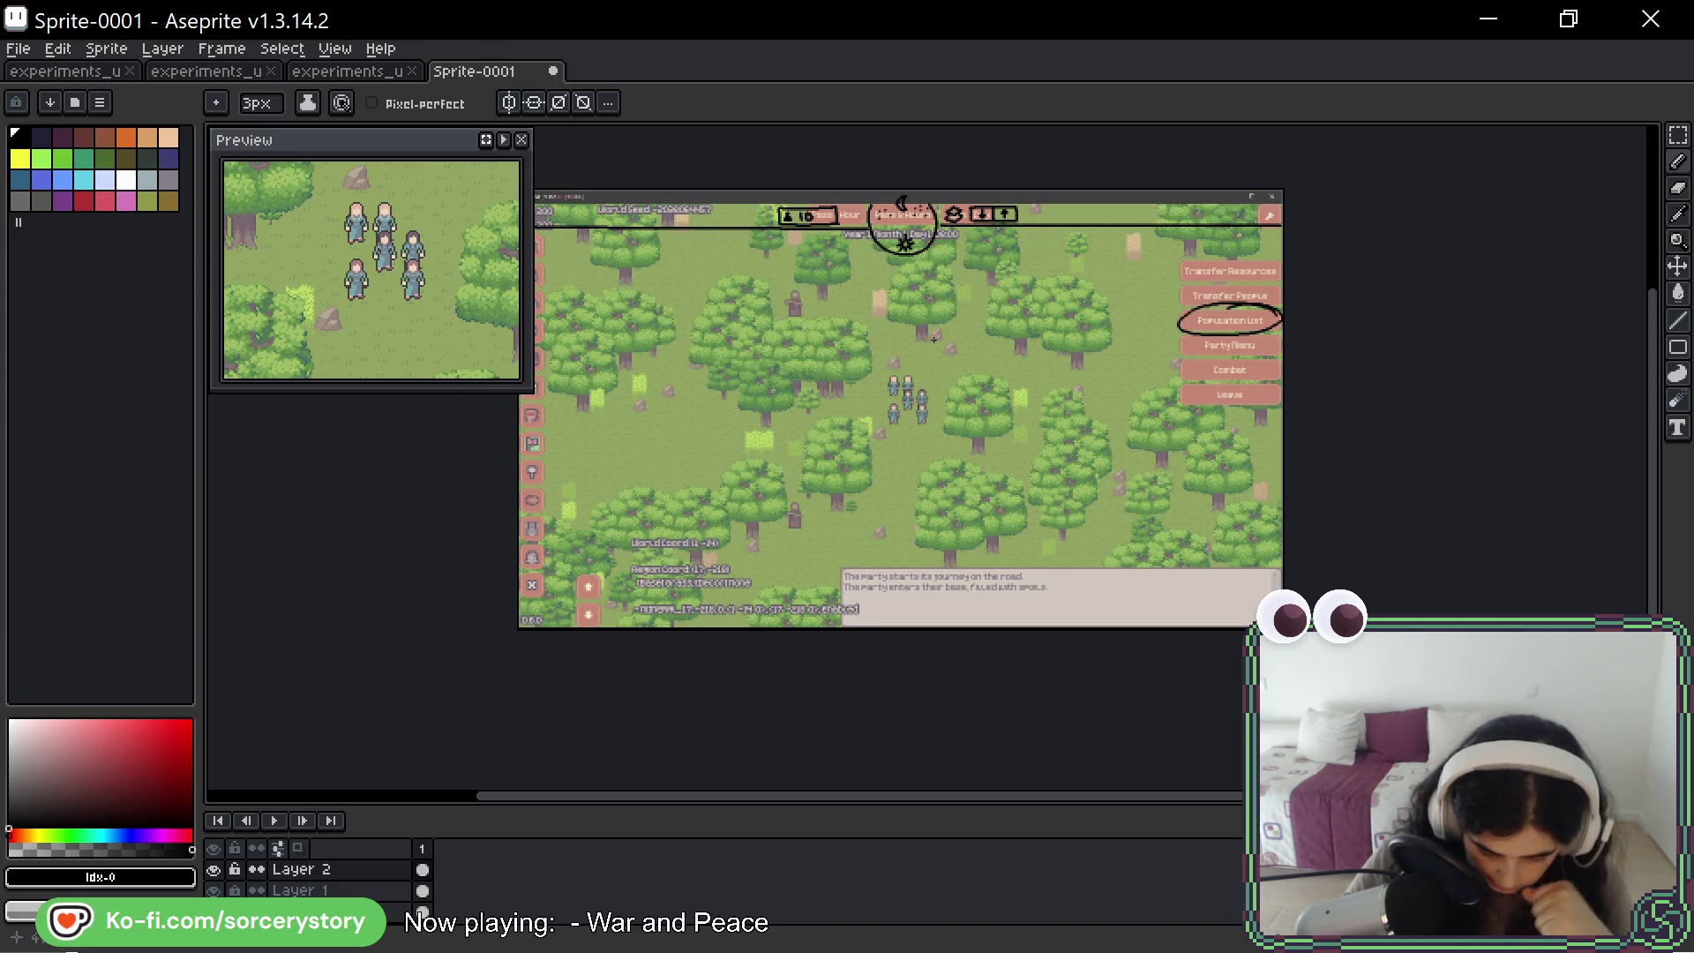
left_click_drag(830, 488, 996, 477)
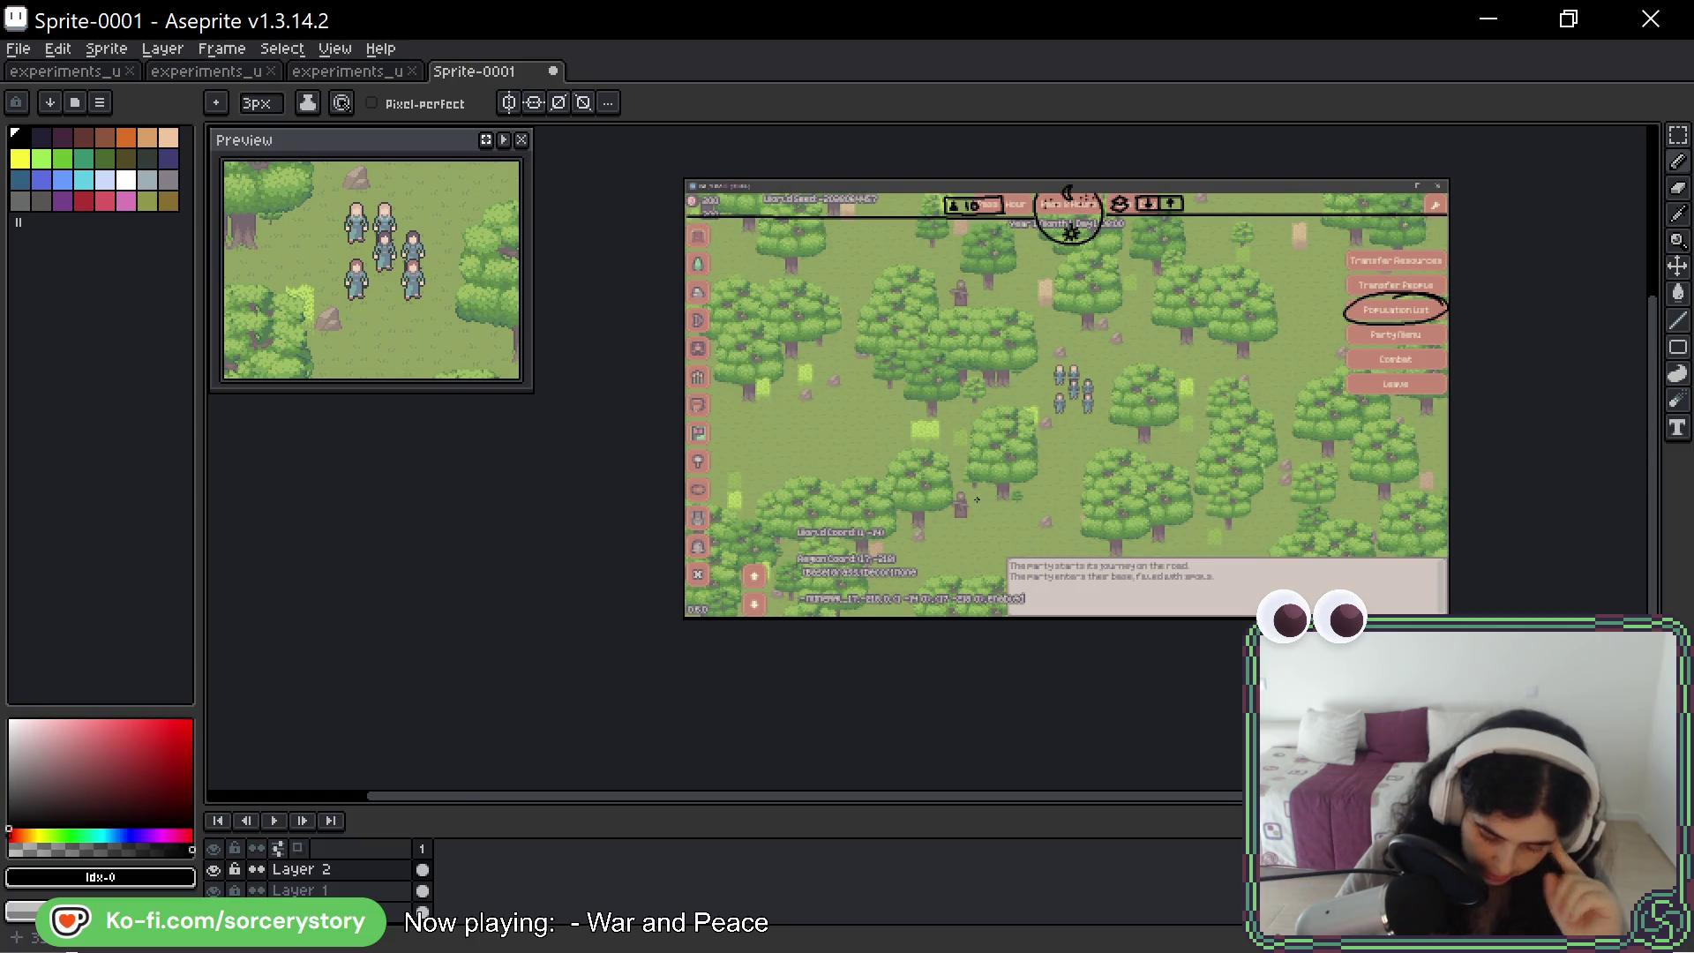
scroll(977, 500, "up", 2)
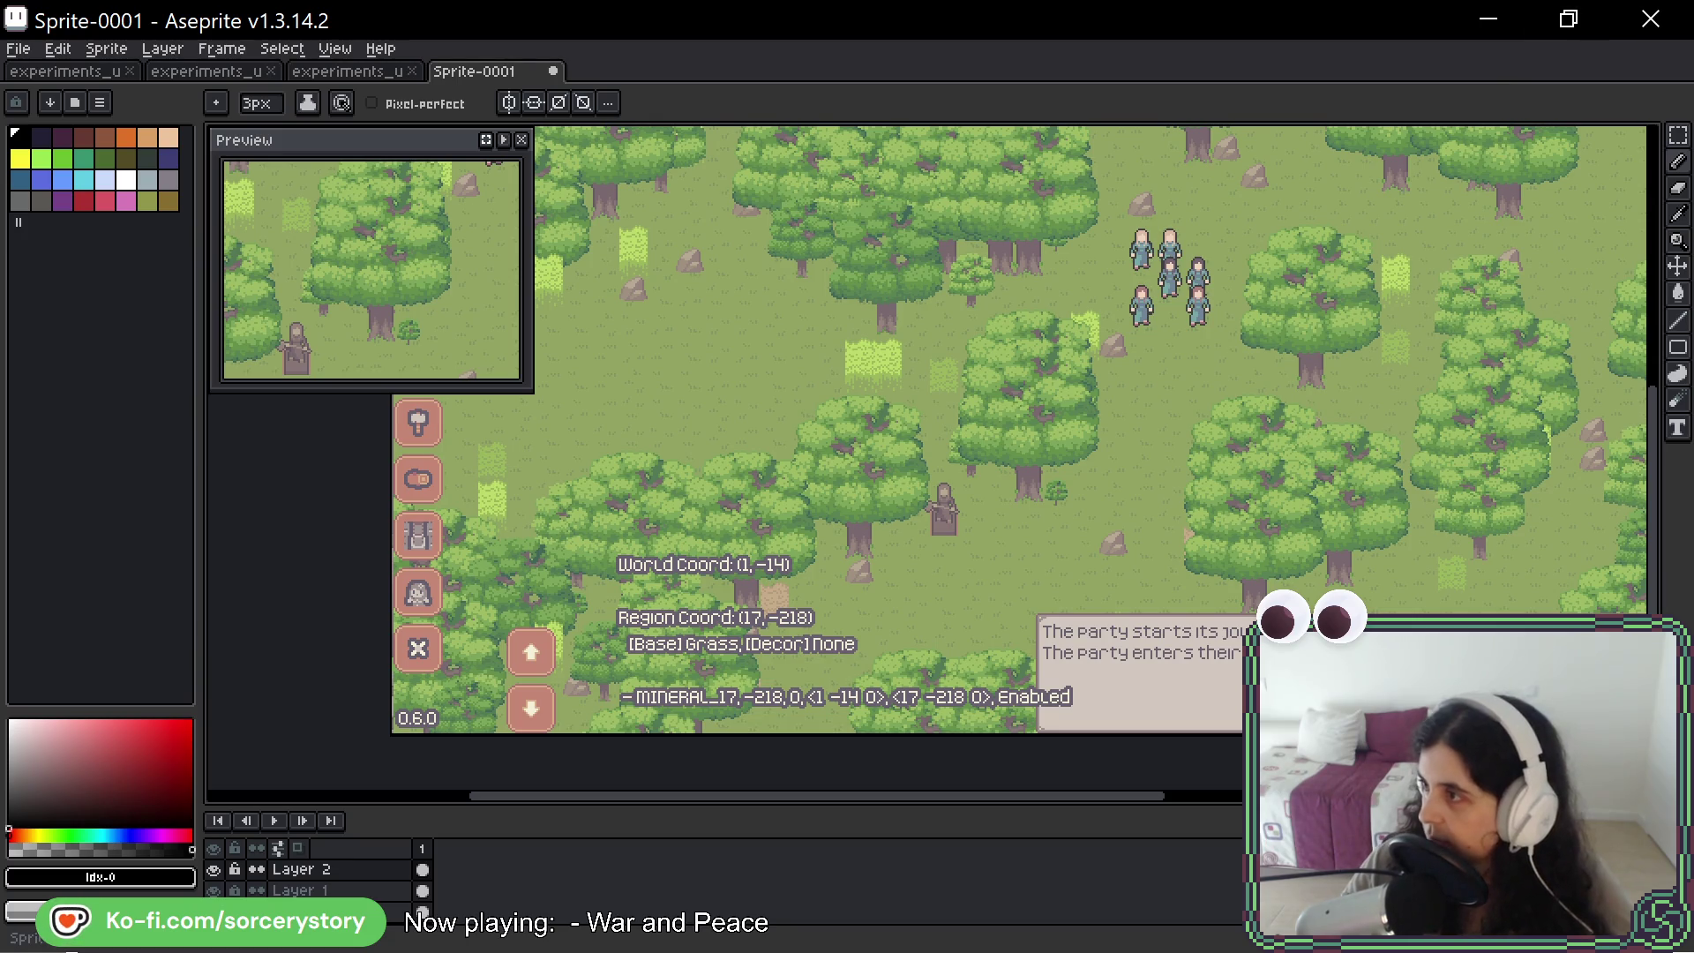
key("alt+Tab")
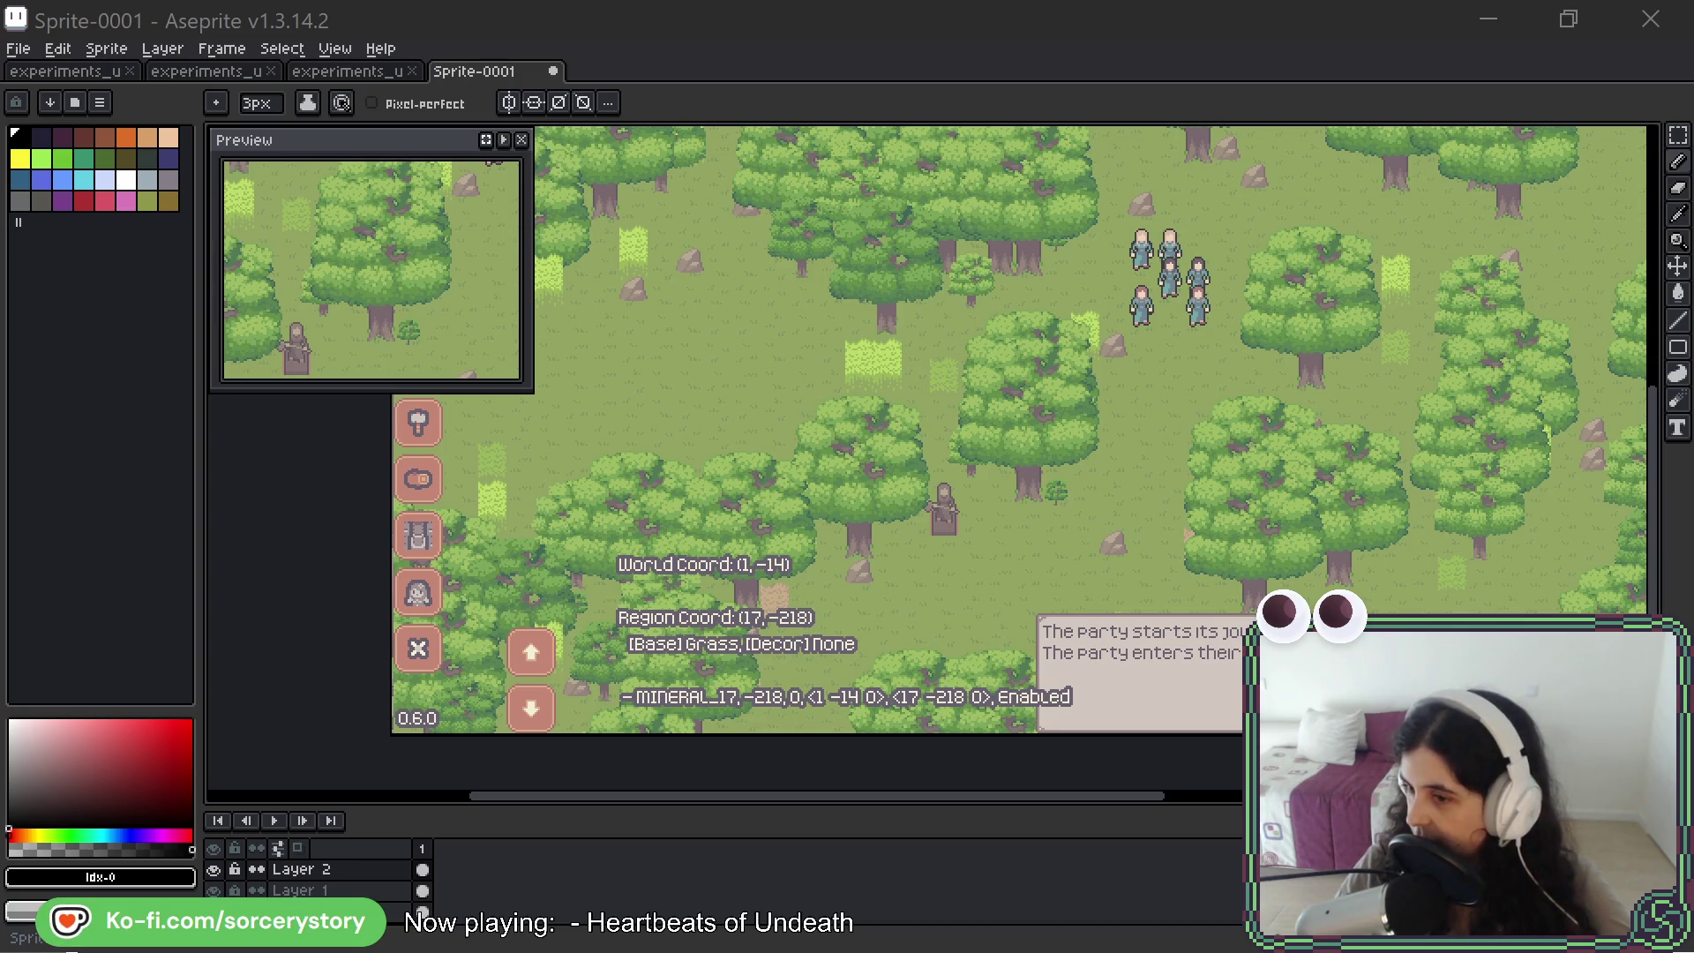
- Drag the Firefox window with the Anno screenshot over the Aseprite canvas
mouse_move(1015, 2)
left_mouse_down()
mouse_move(896, 11)
mouse_move(743, 70)
mouse_move(740, 93)
mouse_move(720, 82)
left_mouse_up()
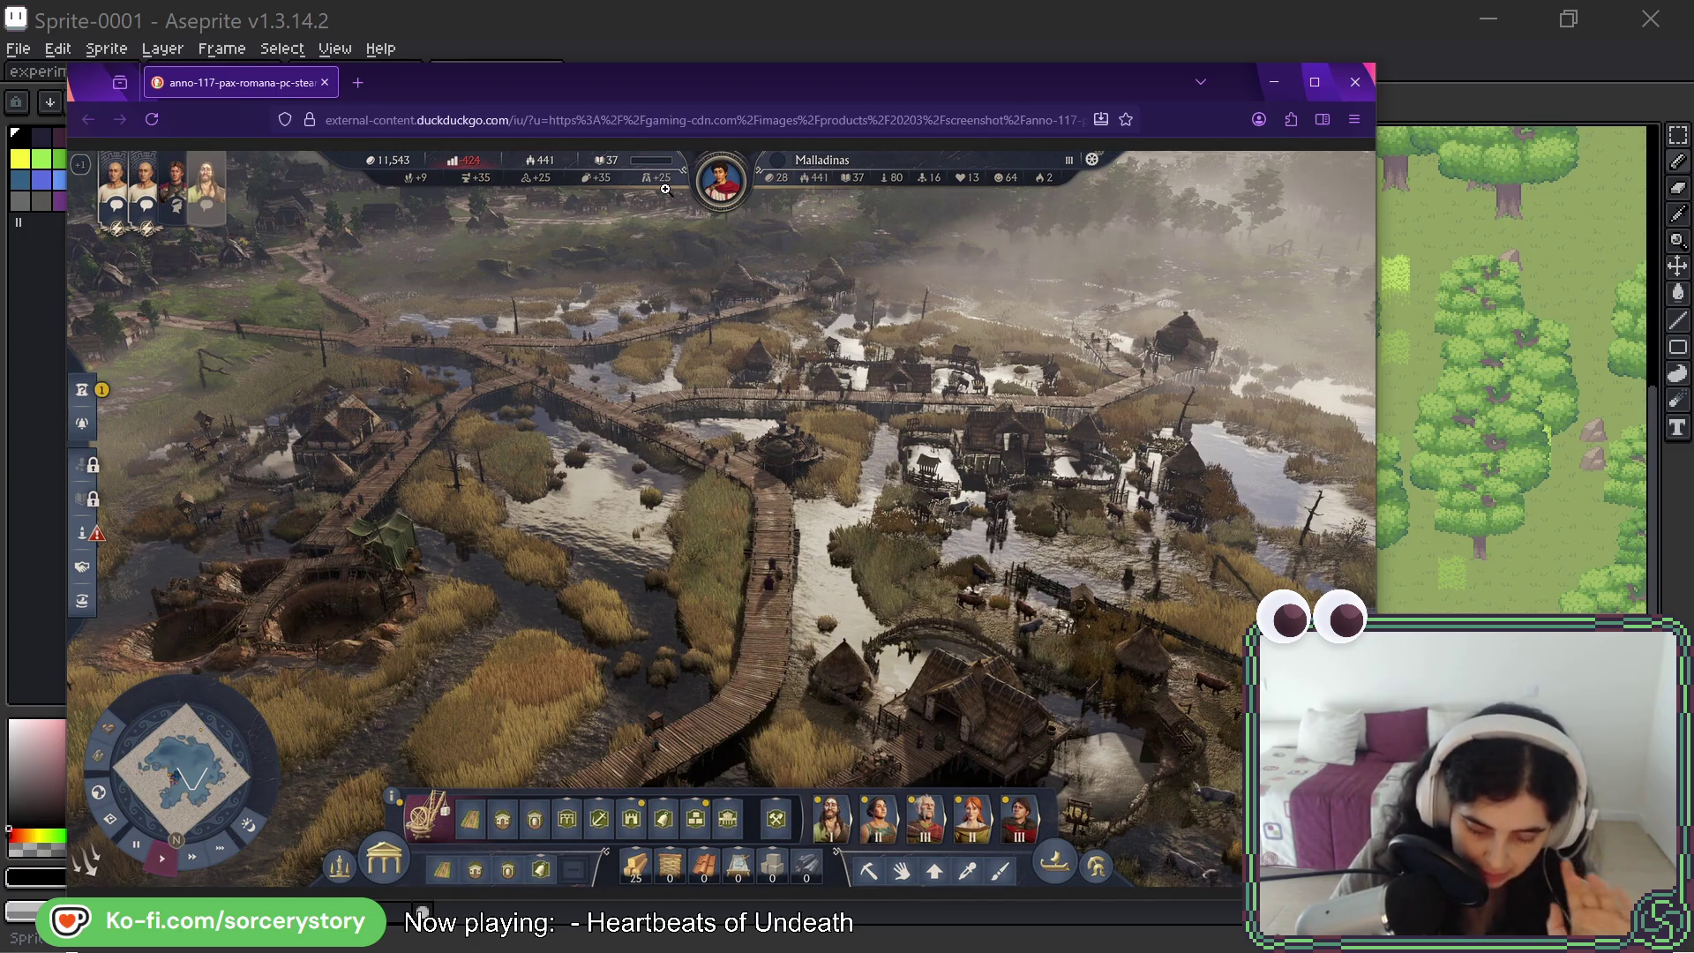
- View the Anno screenshot at full size and scroll down to its bottom toolbar
left_click(700, 212)
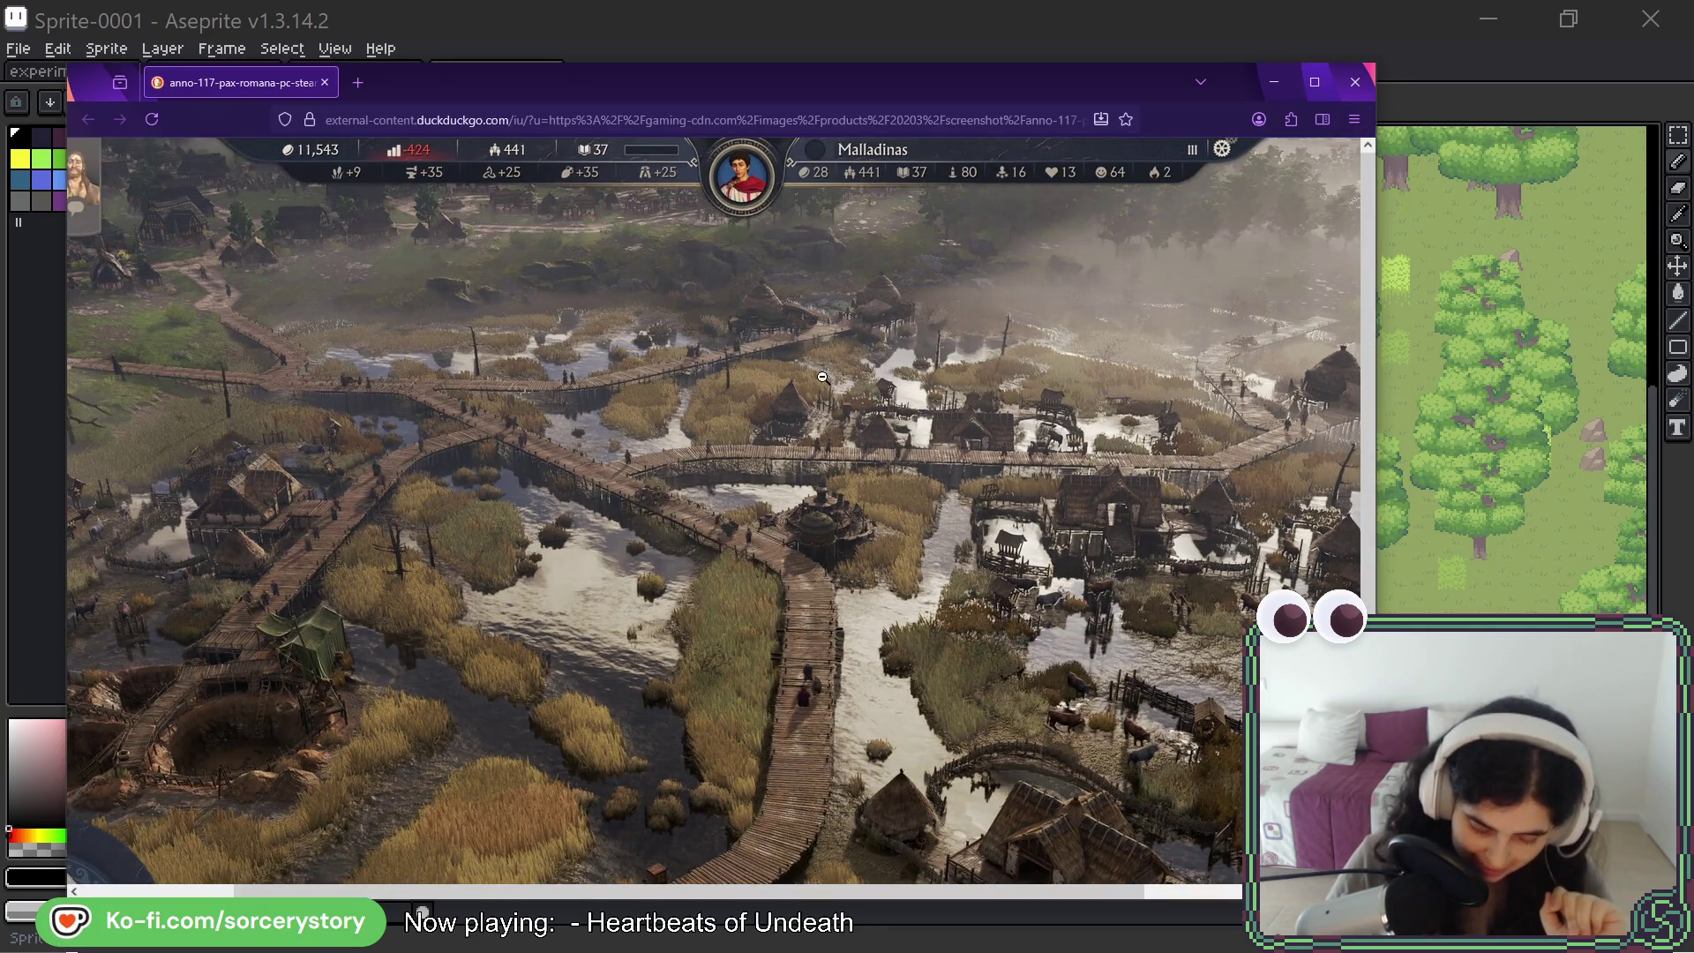
scroll(839, 474, "down", 5)
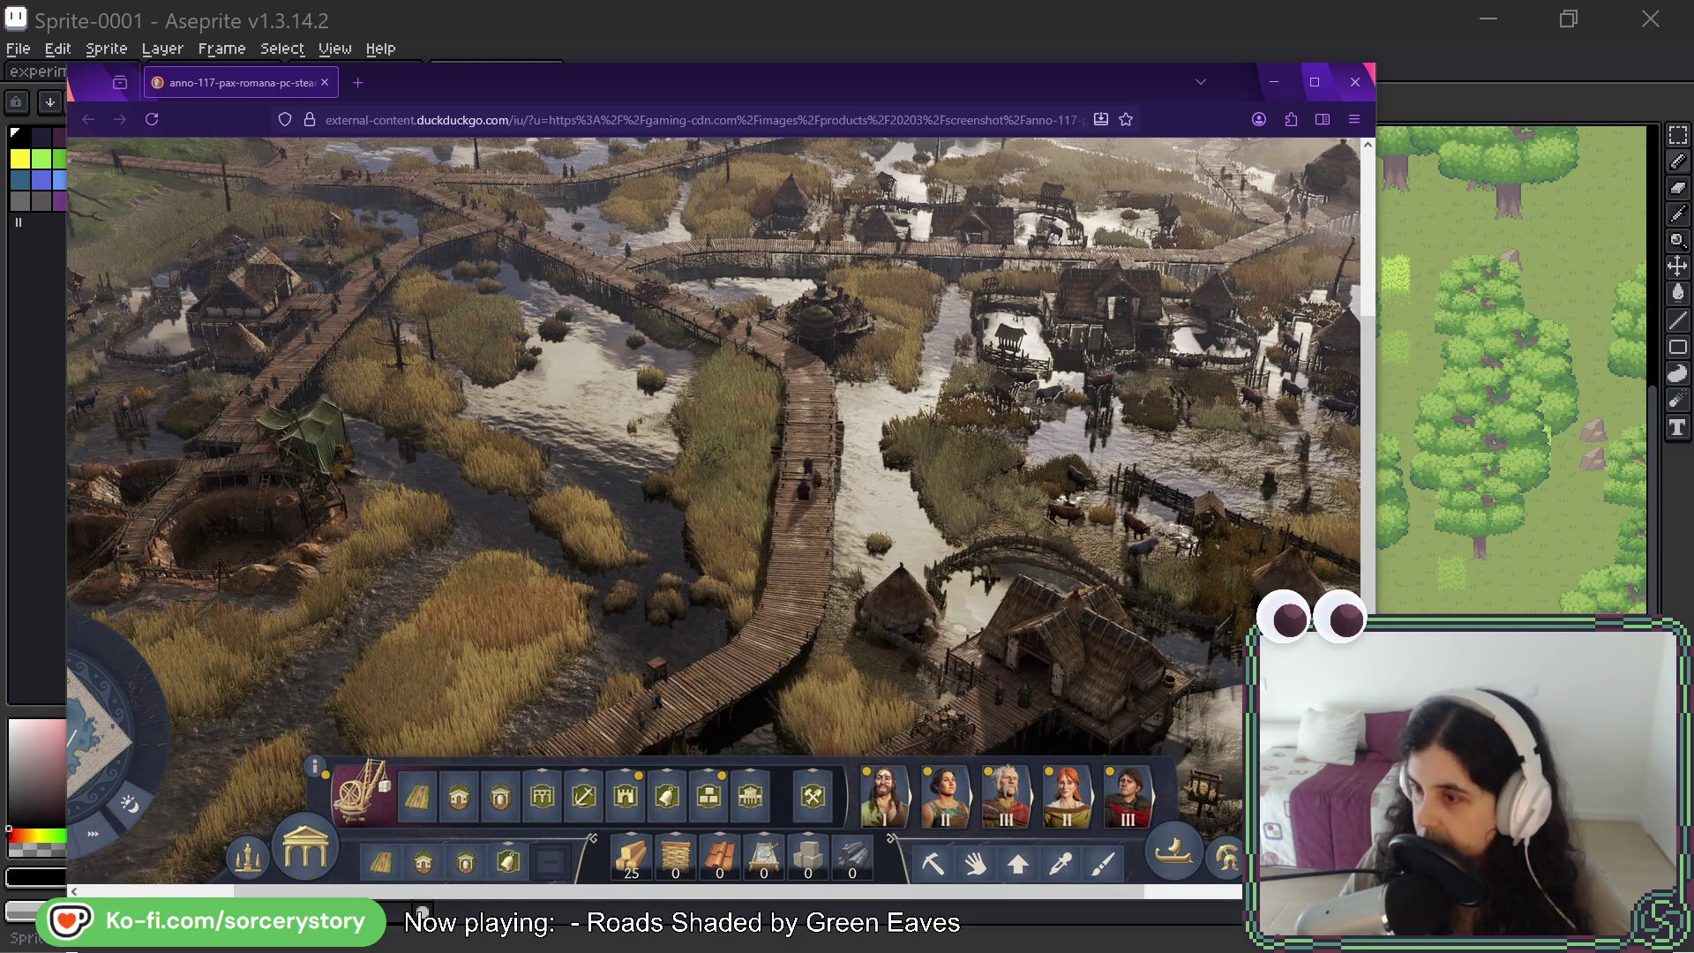
- Bring the medieval strategy game screenshot window beside the Anno one, then move it away
mouse_move(1685, 5)
left_mouse_down()
mouse_move(971, 2)
mouse_move(954, 227)
mouse_move(982, 106)
mouse_move(935, 71)
left_mouse_up()
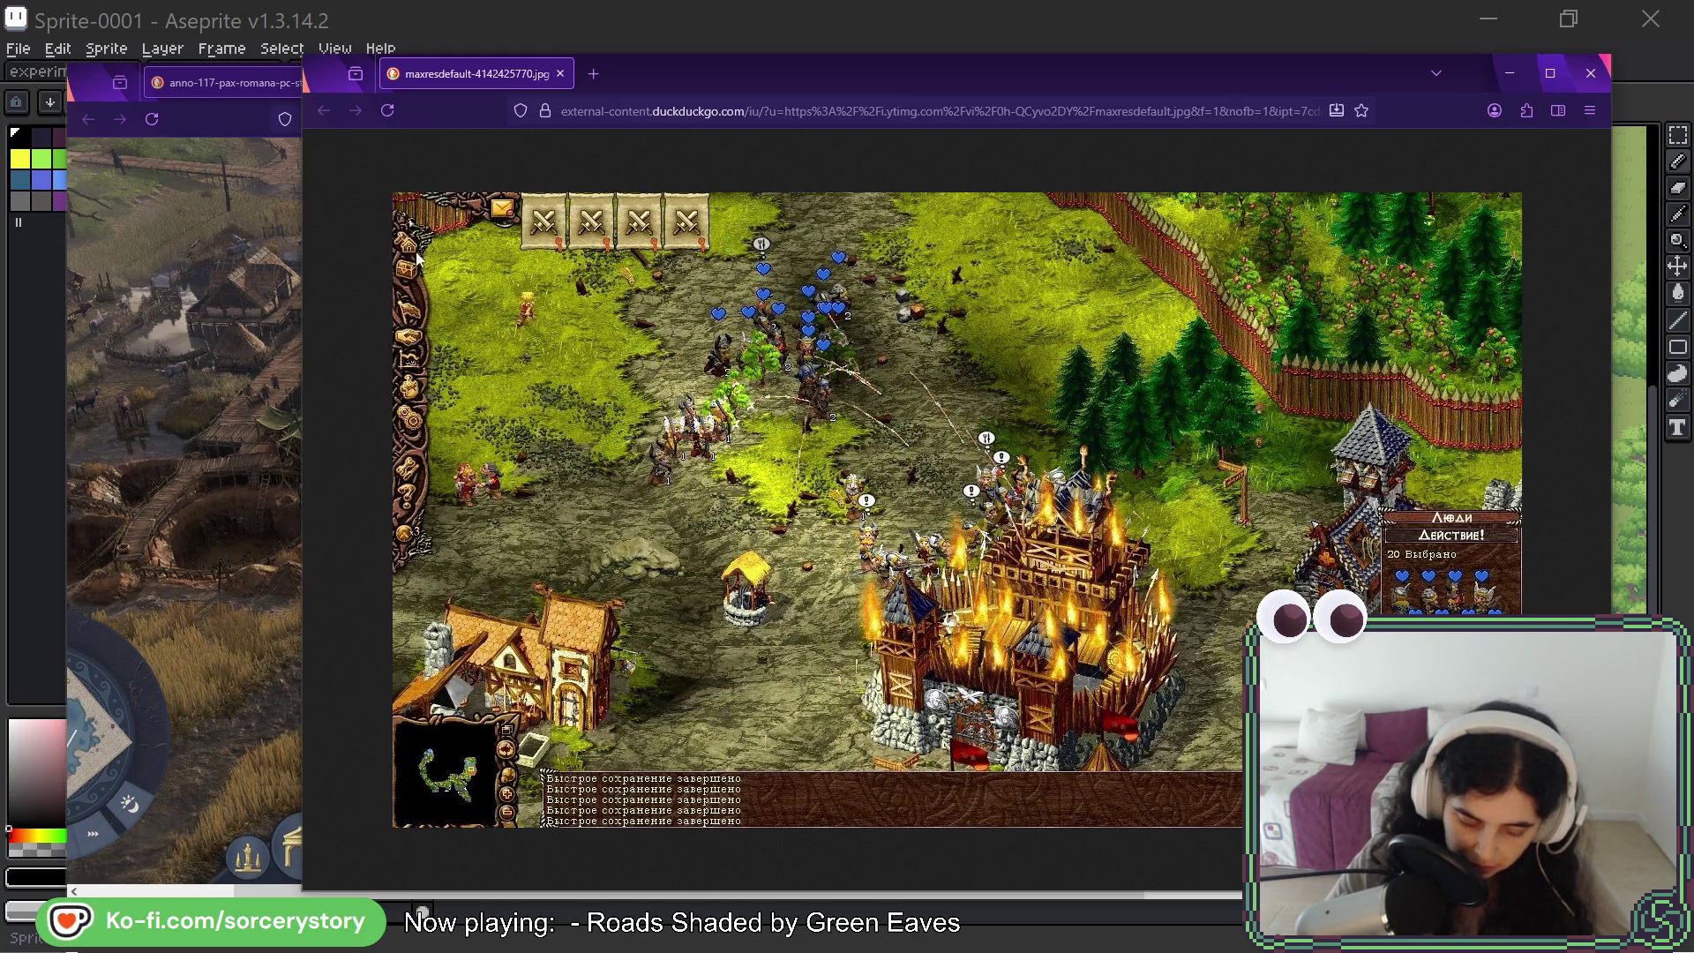
left_click_drag(672, 72, 518, 0)
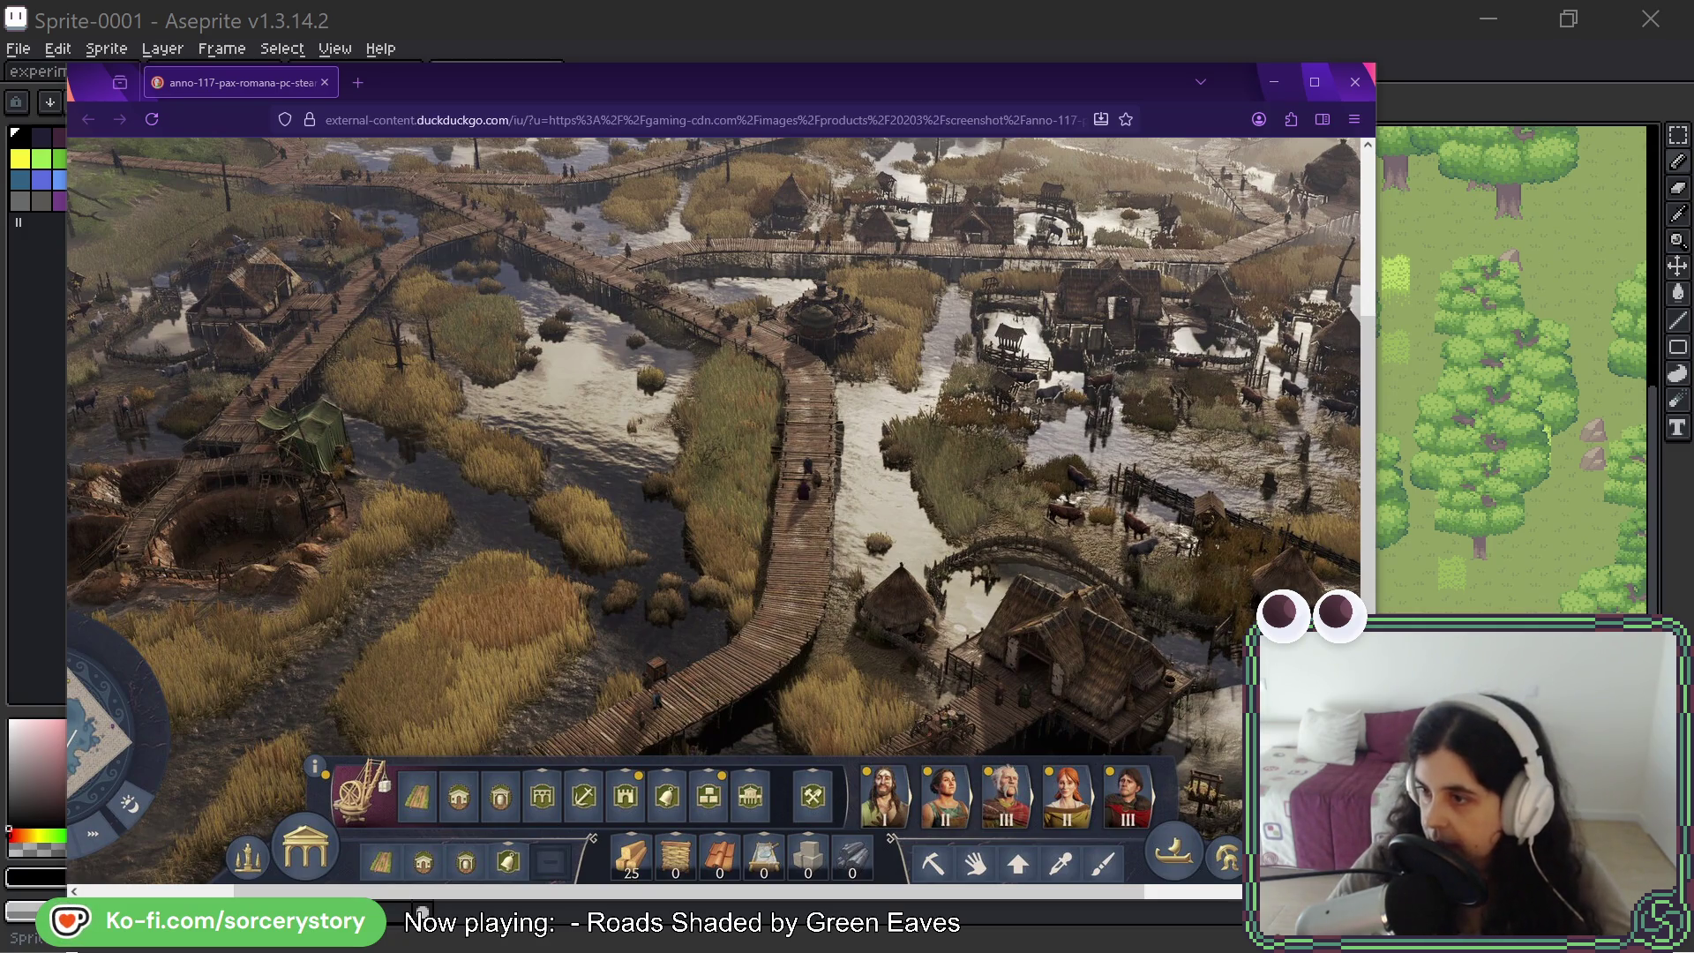
- Switch from Firefox to the running game window
key("alt+Tab")
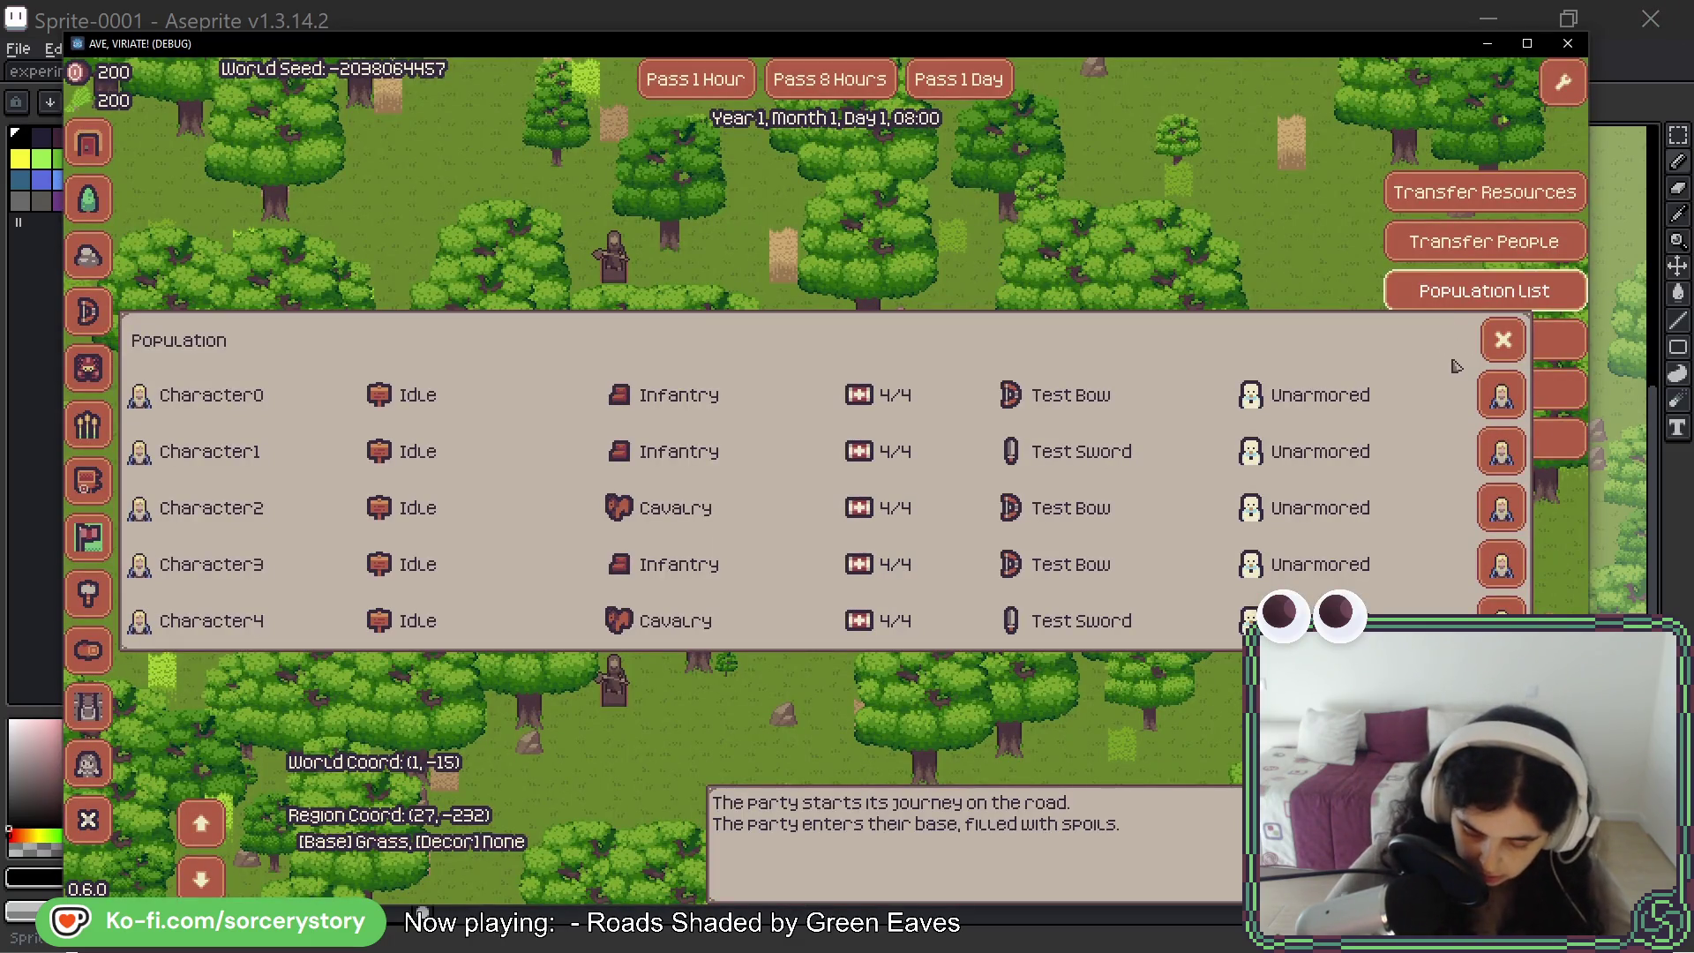
- Close the population list and send one party member off to a tree north of the group
left_click(1503, 339)
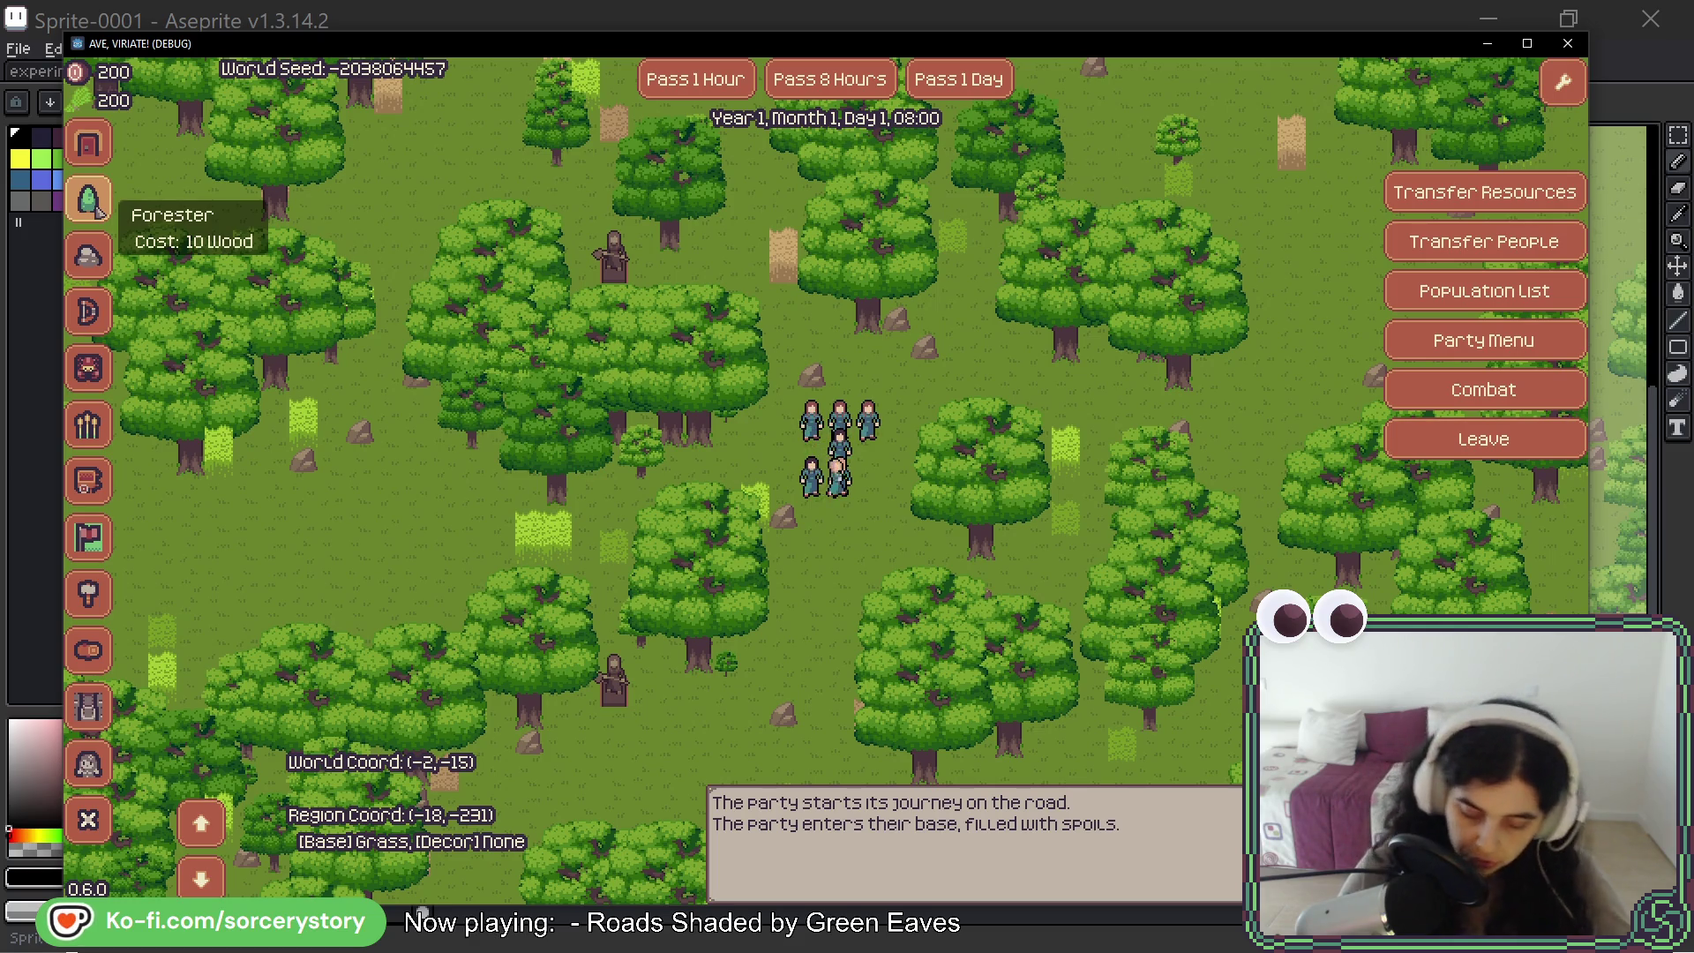
left_click(809, 483)
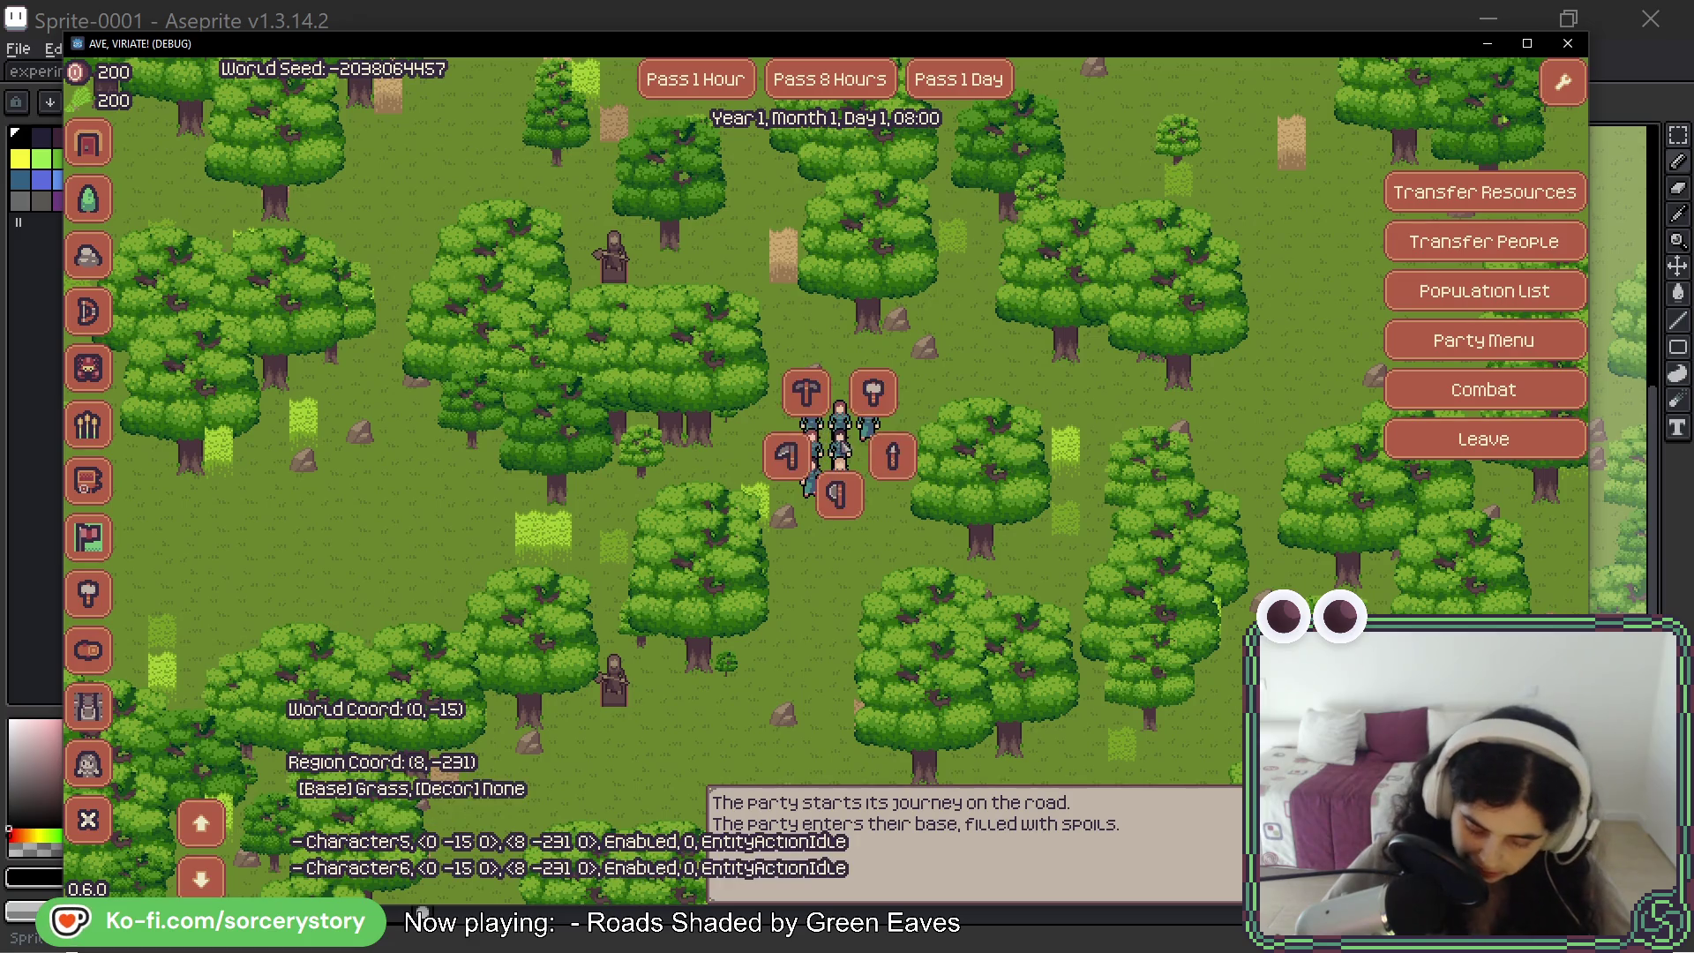
left_click(900, 520)
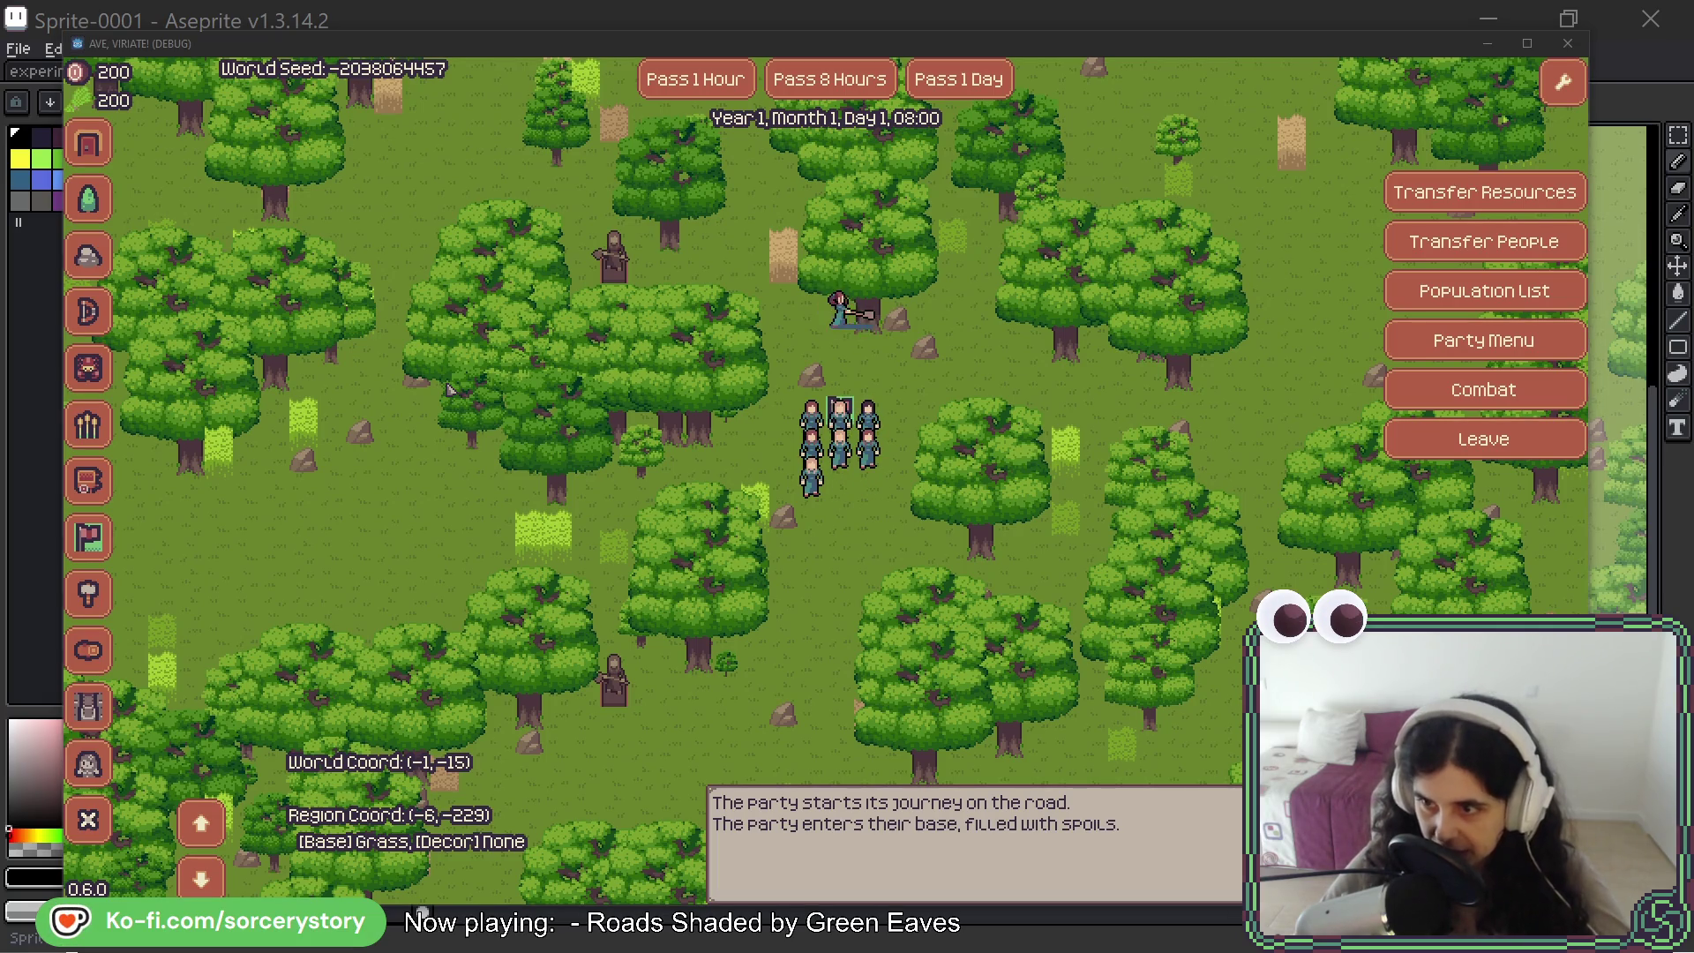
key("alt+Tab")
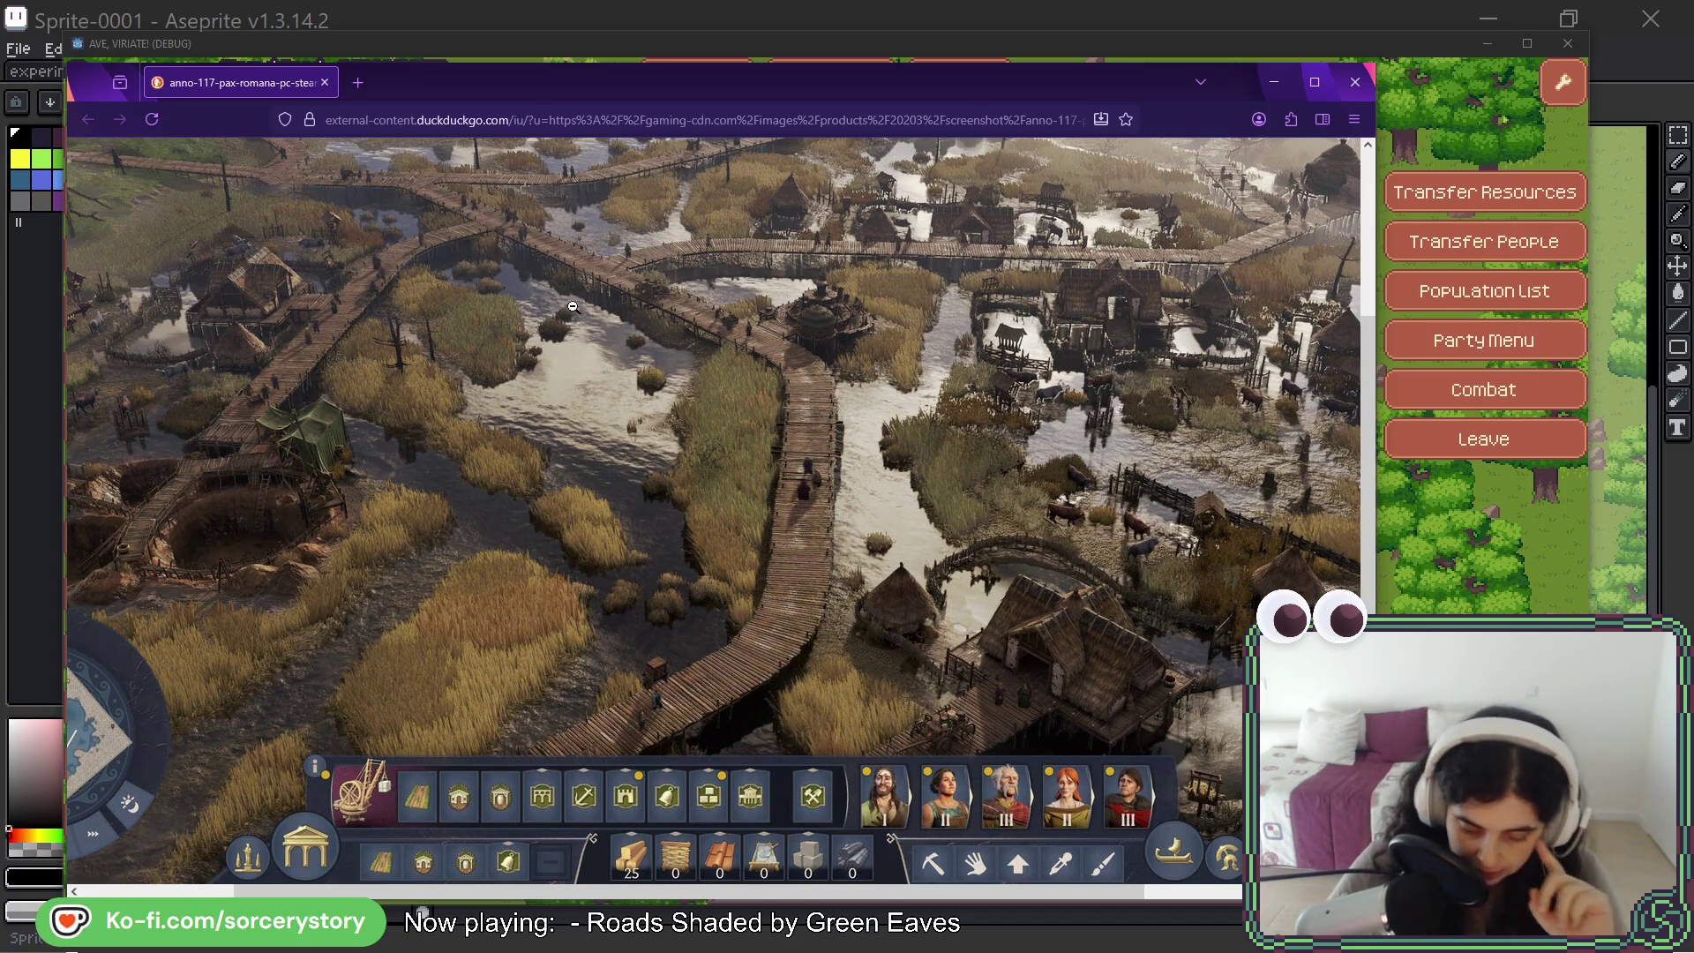
- Scroll the Anno 117 screenshot to its build bar, then switch to the Age of Empires 2 screenshot
scroll(578, 370, "up", 3)
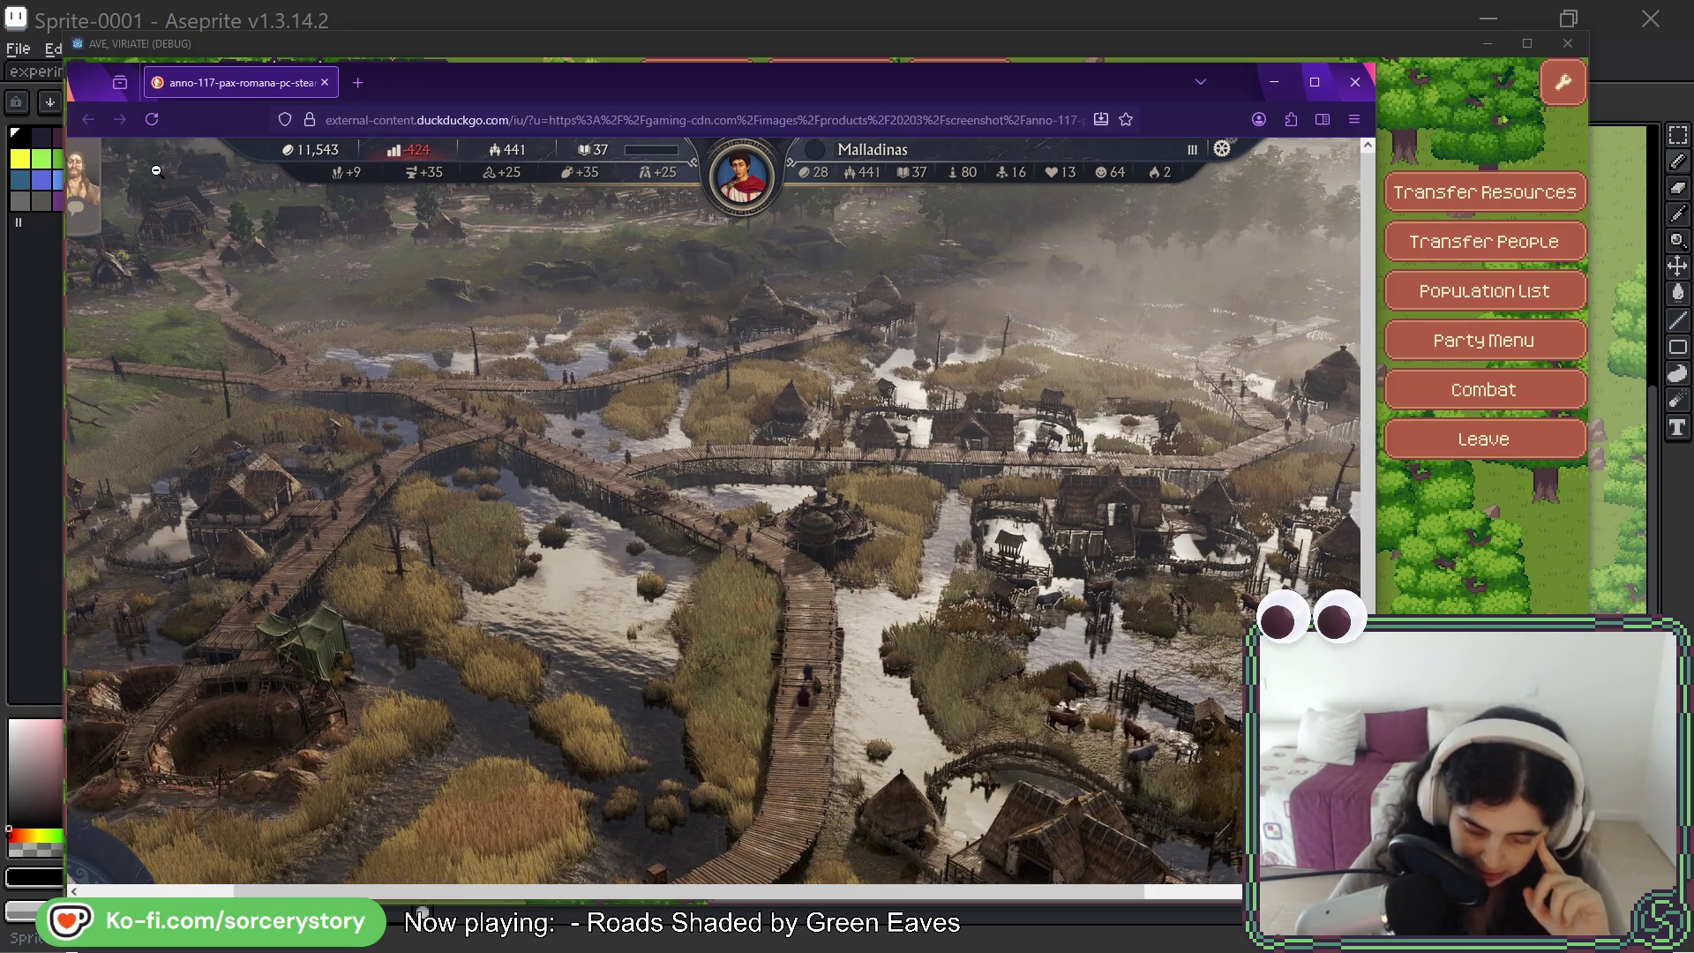
scroll(554, 803, "down", 3)
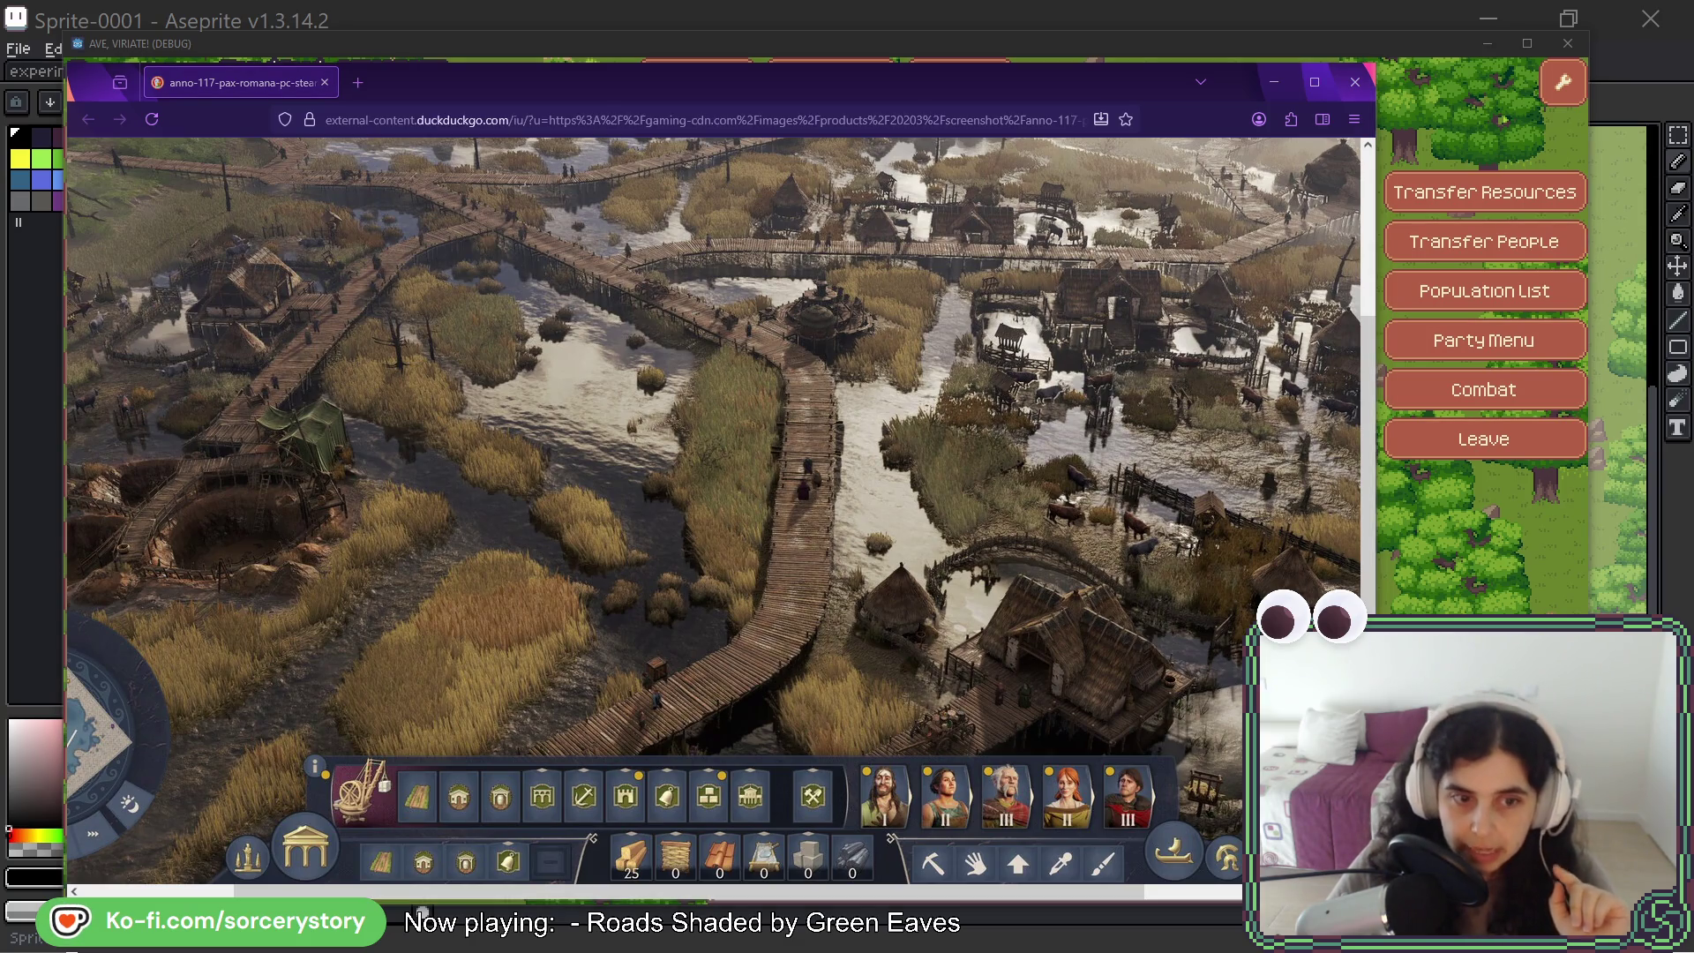
key("alt+Tab")
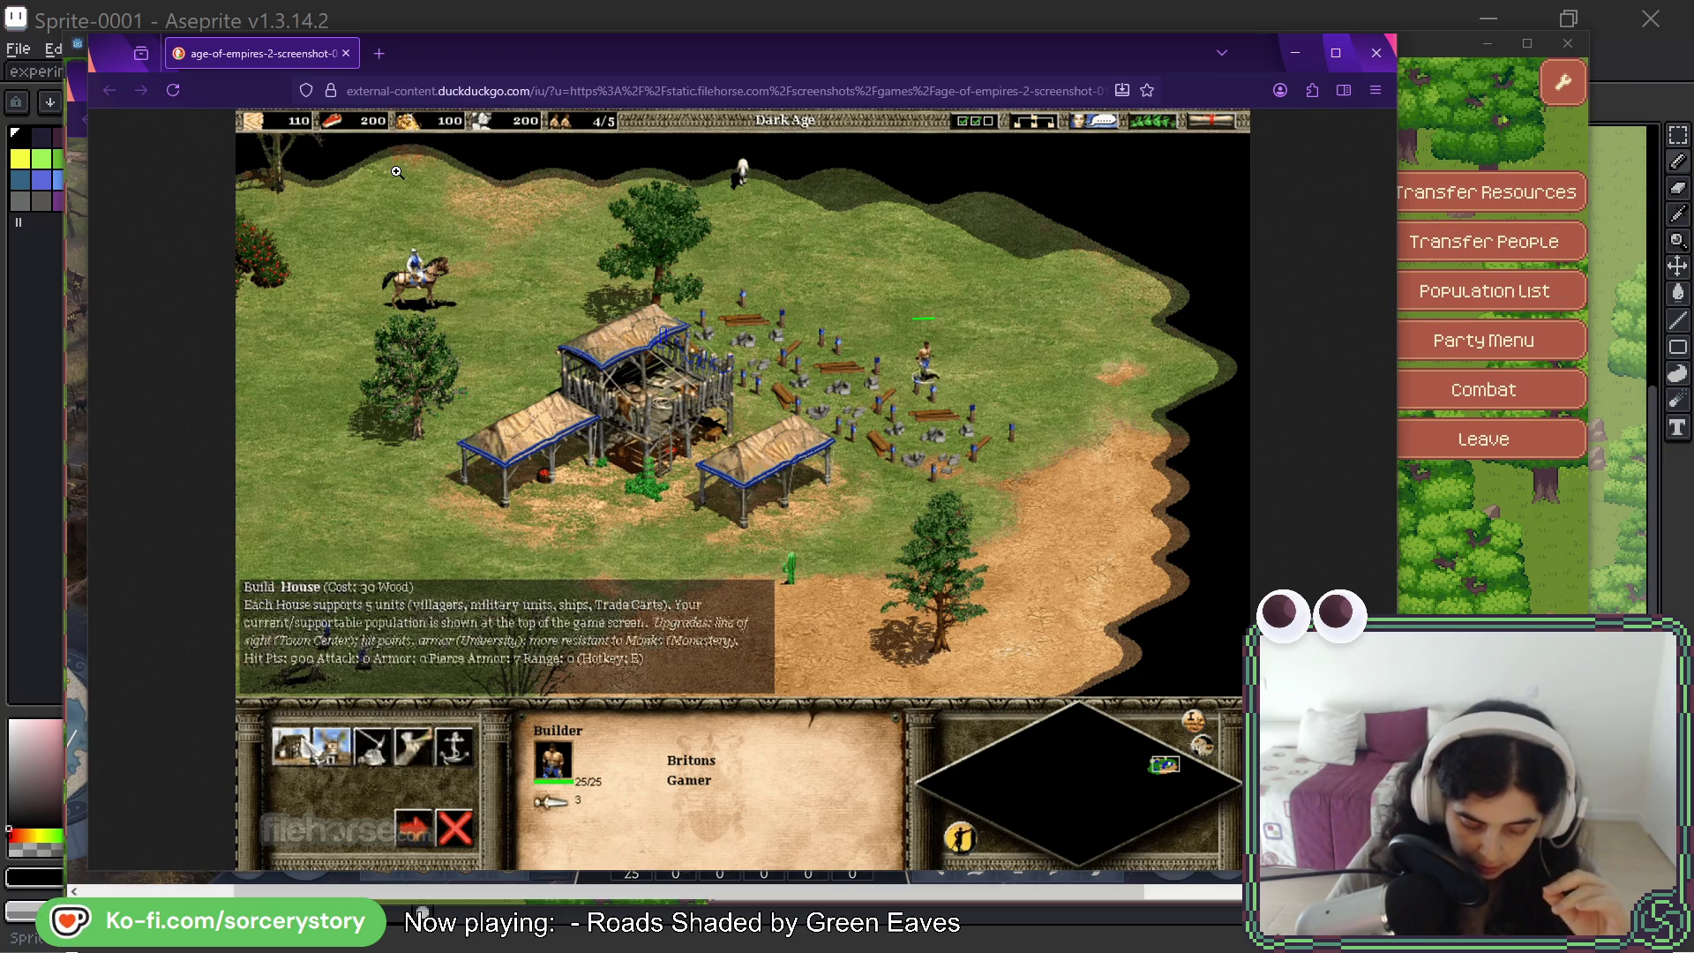
- Drag the Age of Empires window off the top of the screen, then bring it forward again
left_click_drag(442, 60, 442, 0)
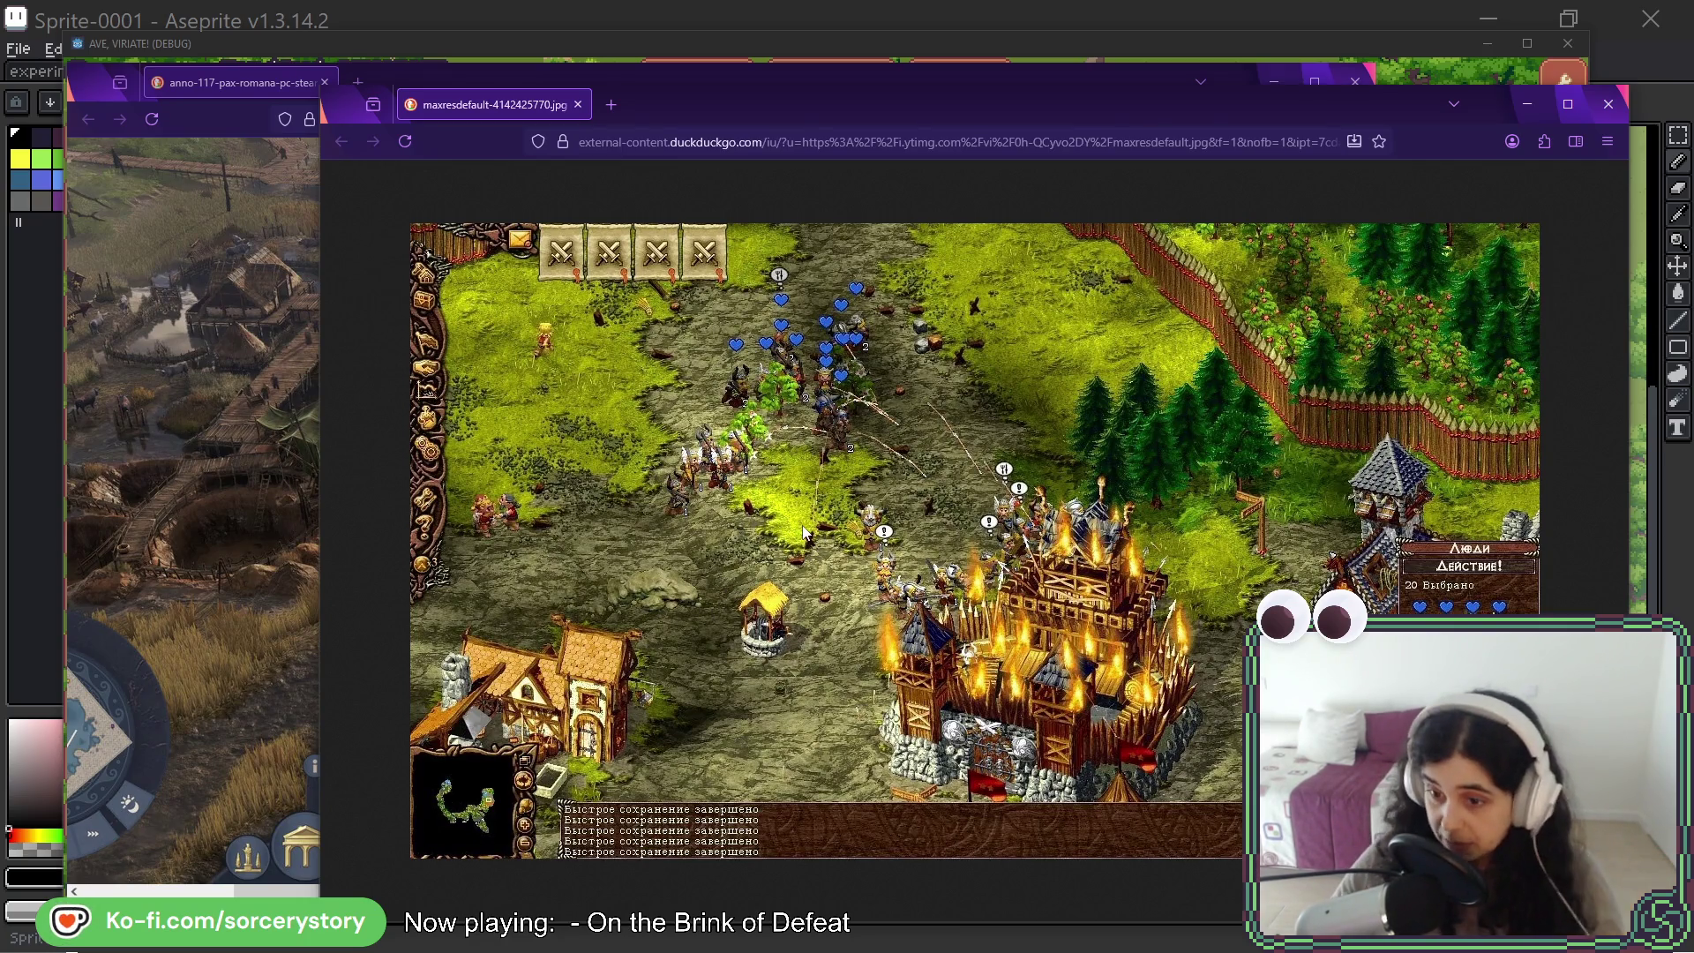
key("alt+Tab")
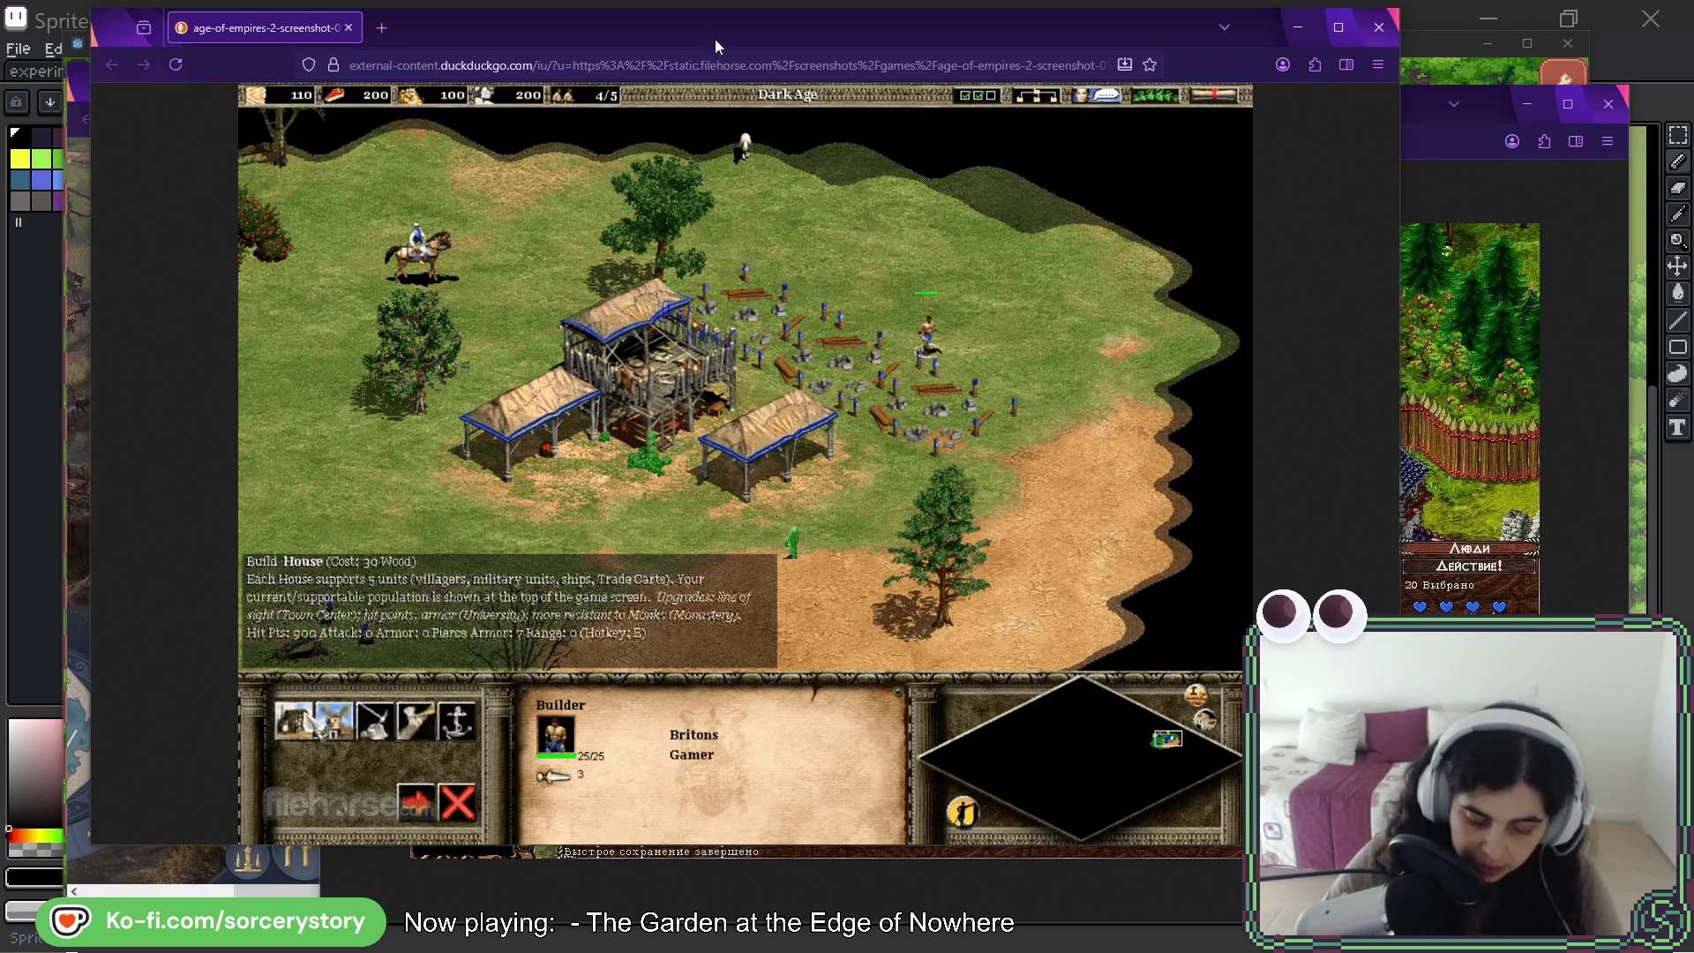
- Close the Age of Empires screenshot and drag the burning-fort and Anno 117 windows off screen
key("ctrl+w")
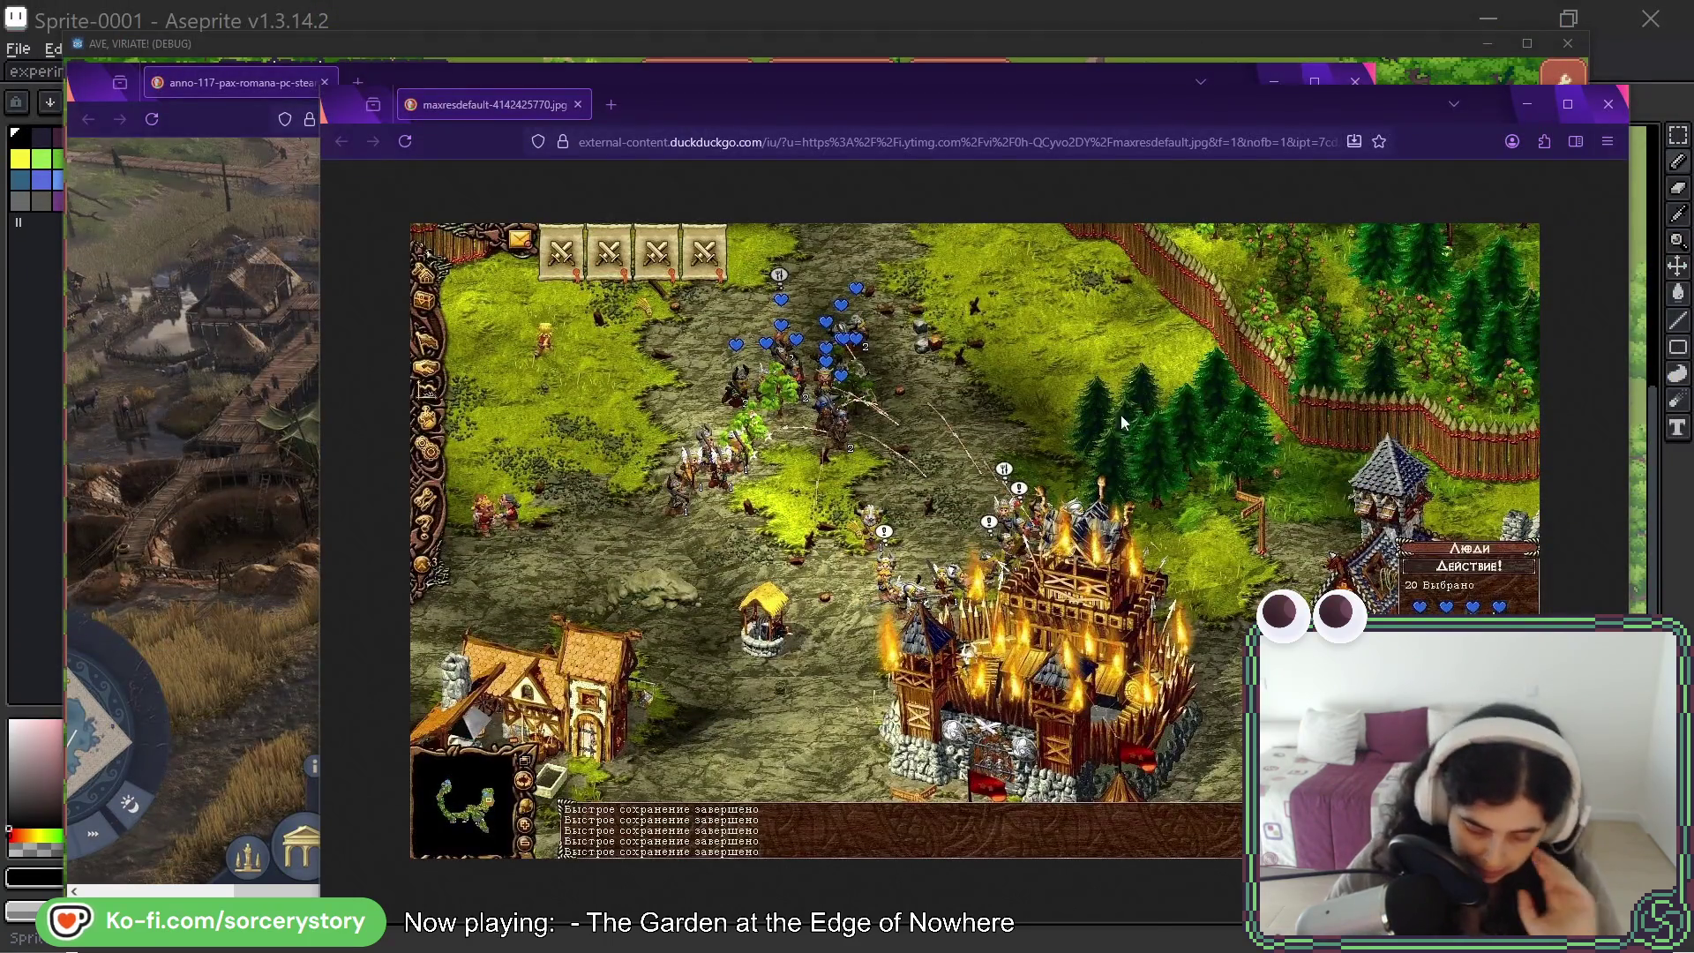
left_click_drag(859, 103, 874, 0)
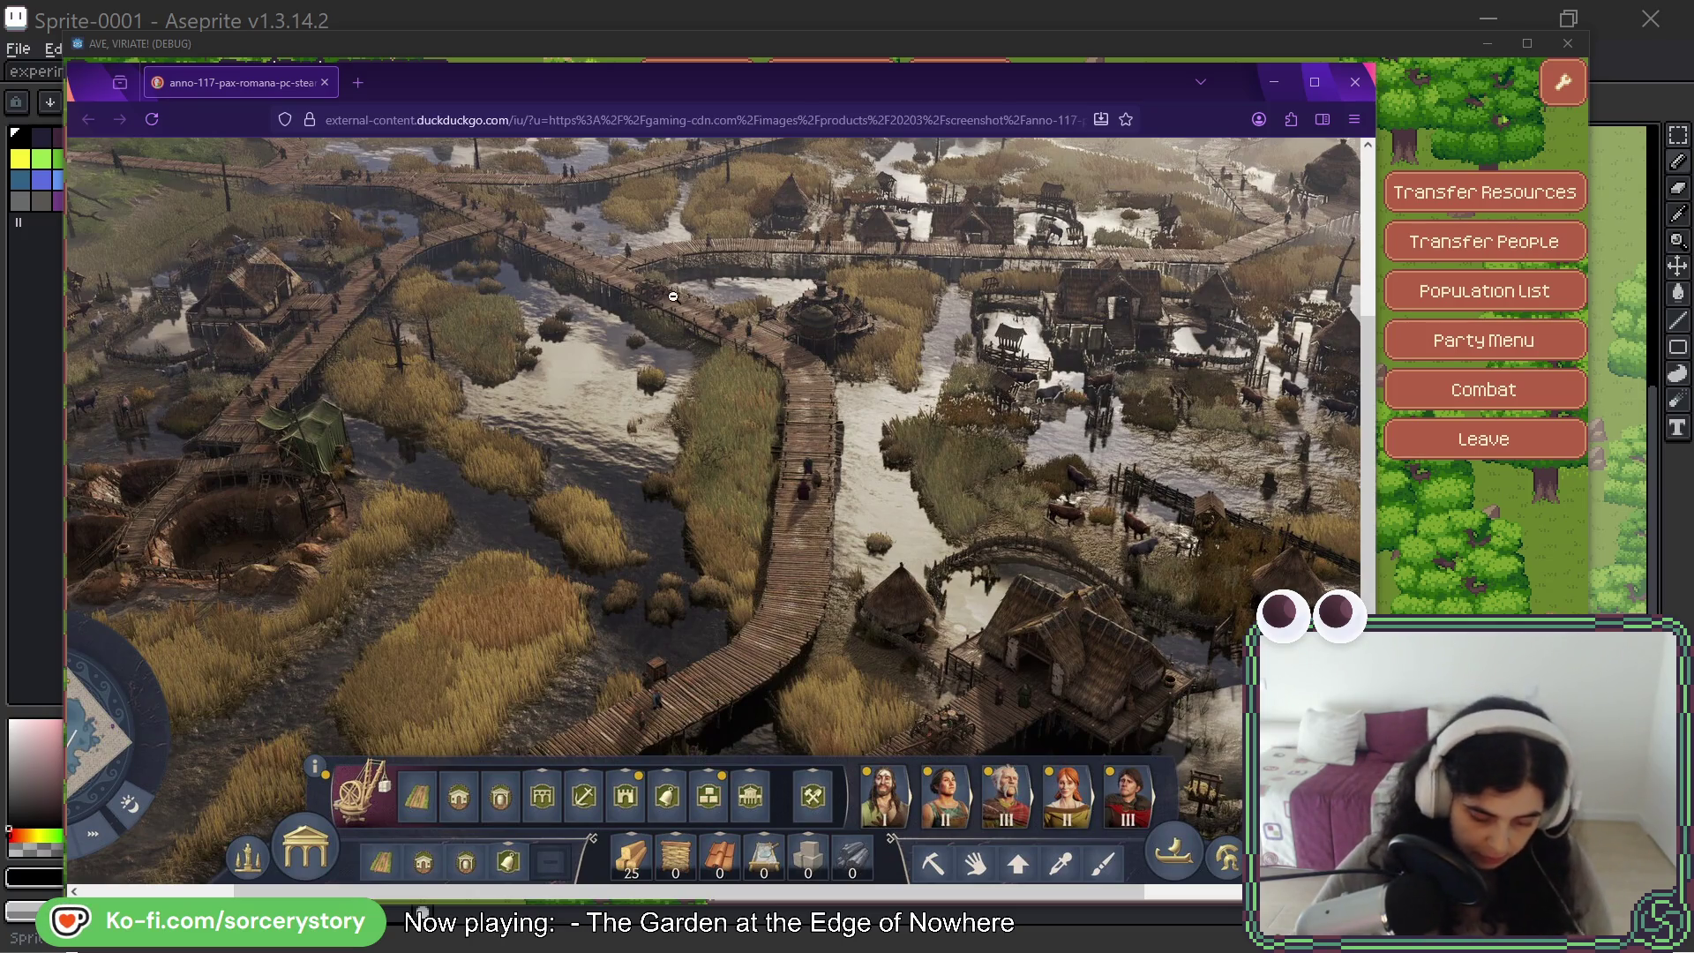
left_click_drag(639, 97, 831, 0)
key("alt+Tab")
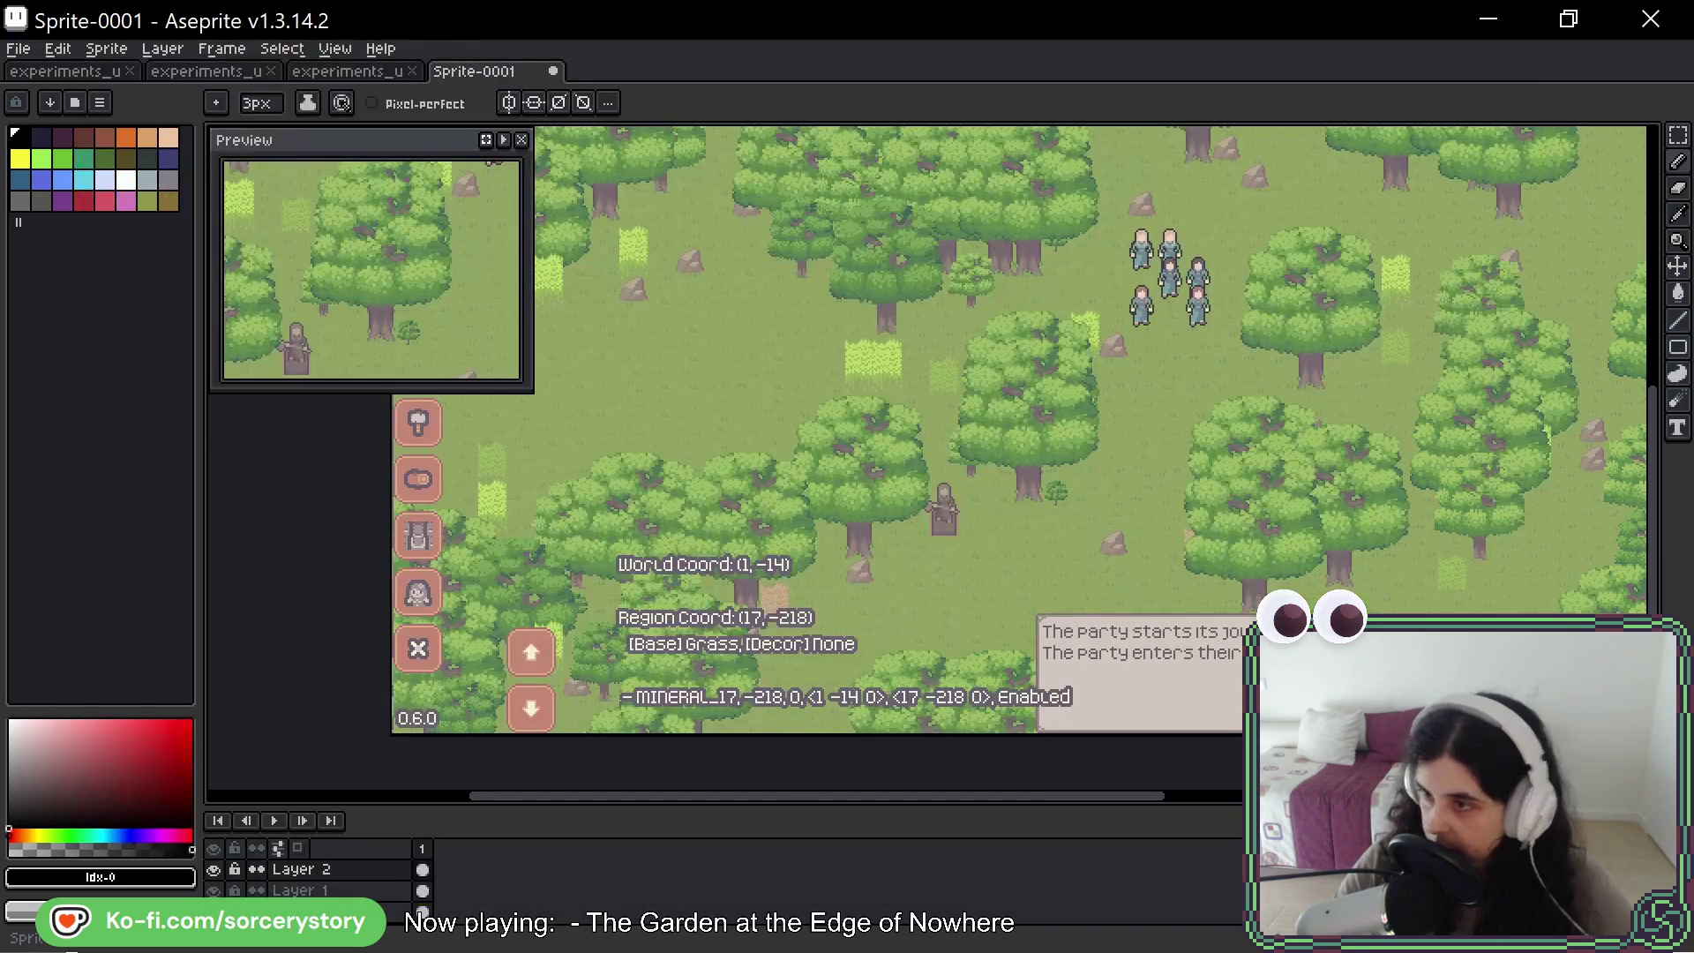
- Pan the Aseprite canvas to the top HUD, reselect the Pencil, and switch to the burning-fort screenshot
mouse_move(1238, 571)
left_mouse_down()
mouse_move(1096, 579)
mouse_move(1183, 677)
left_mouse_up()
left_click_drag(394, 425, 473, 615)
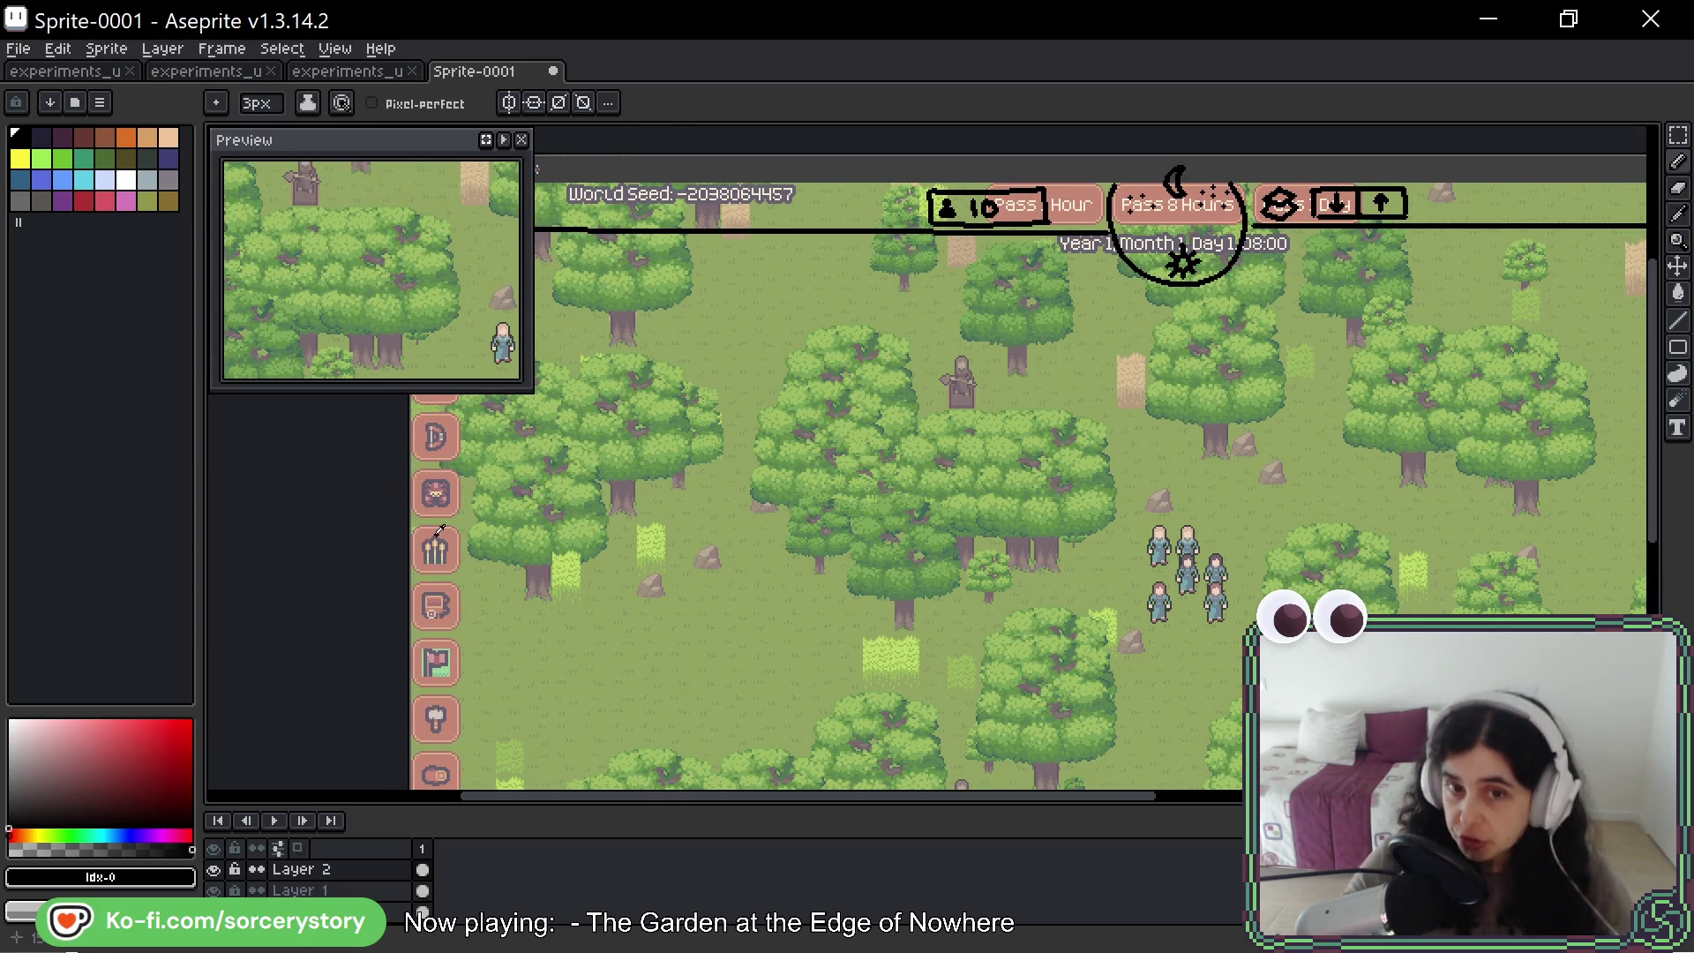
key("i")
key("b")
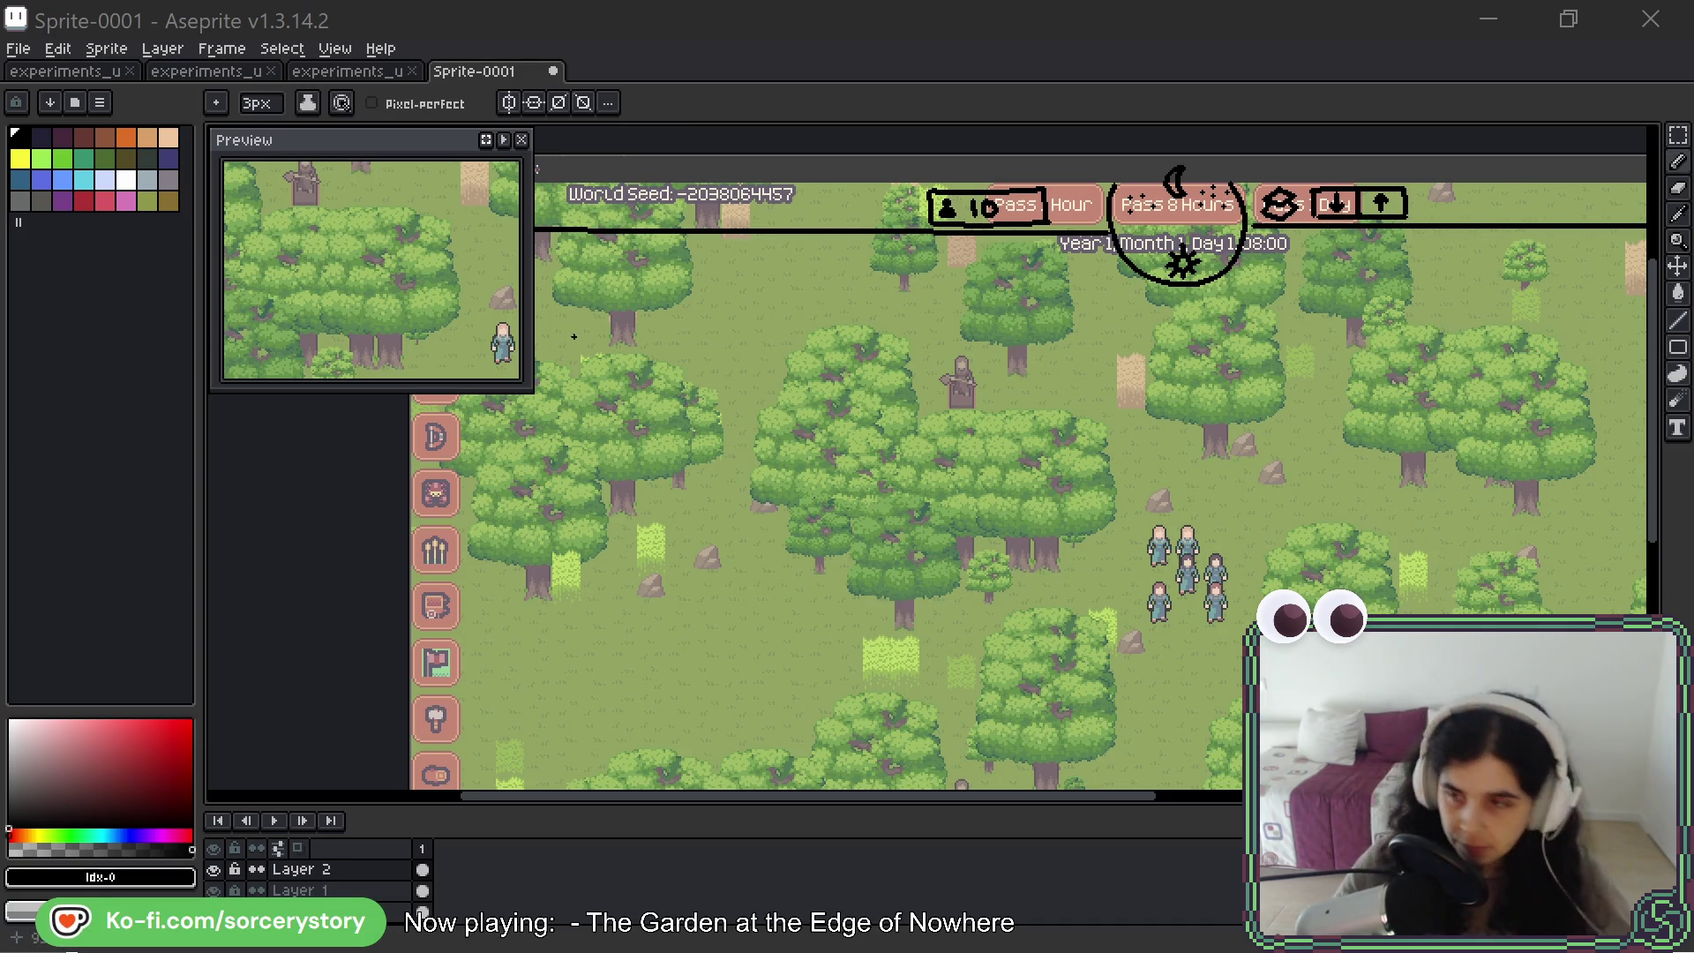
key("alt+Tab")
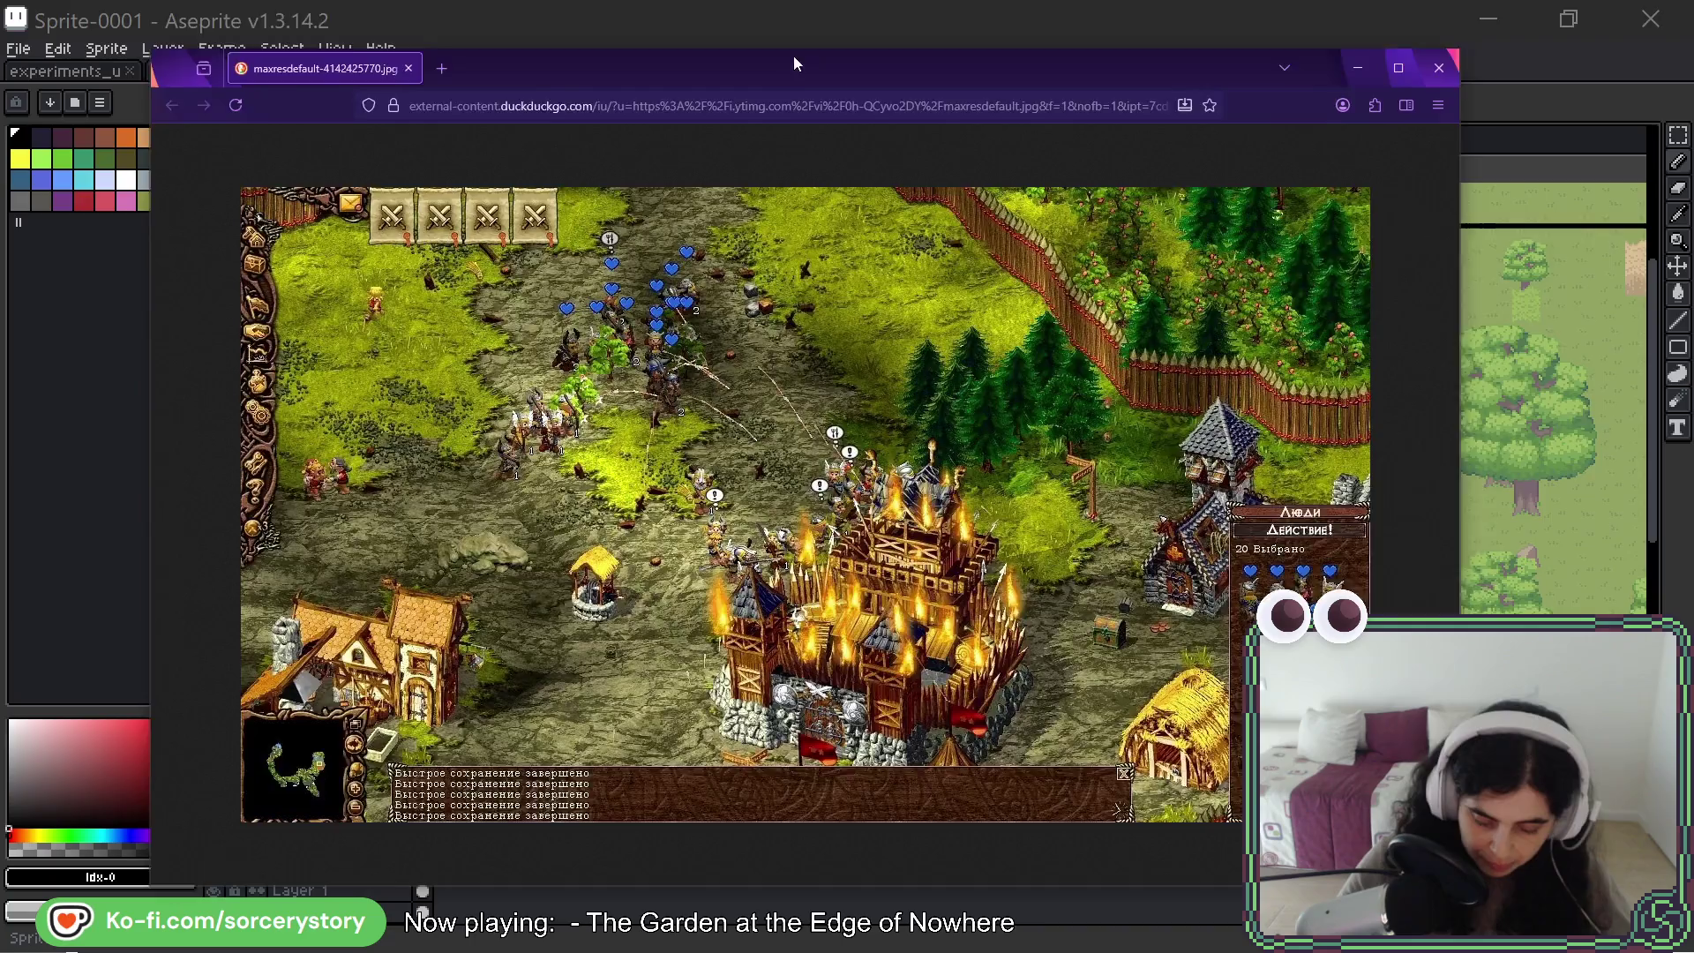
- Close the burning-fort screenshot window and pan down to the lower part of the game screenshot
key("ctrl+w")
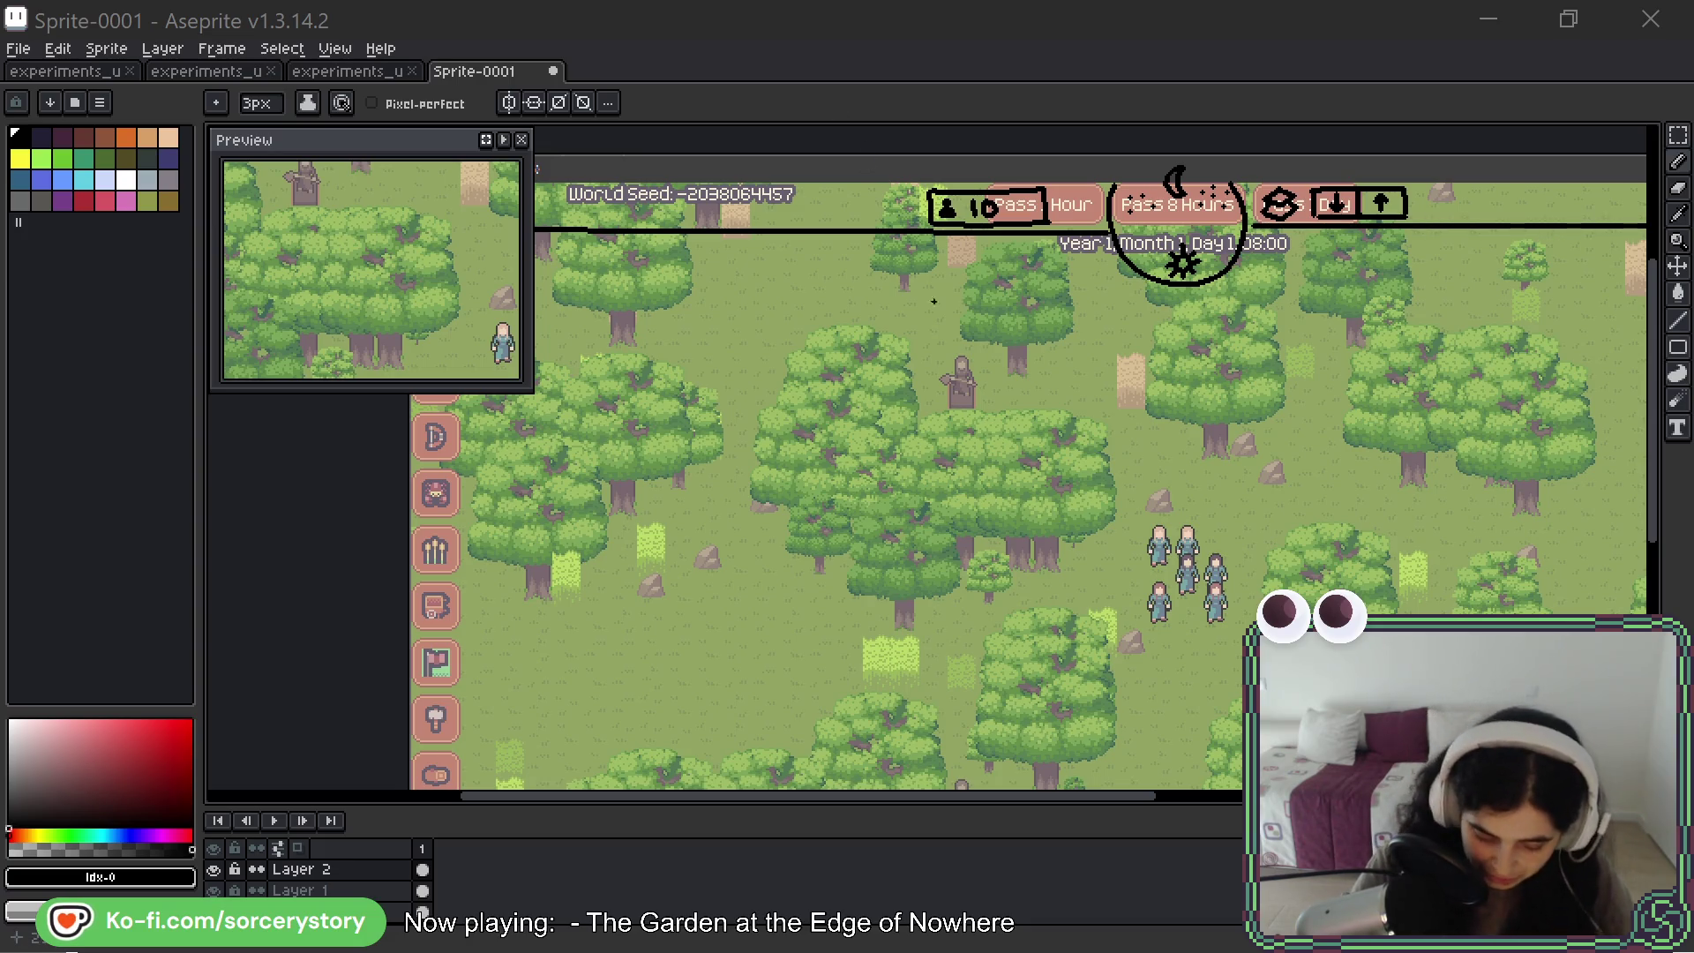
left_click_drag(1118, 479, 1047, 355)
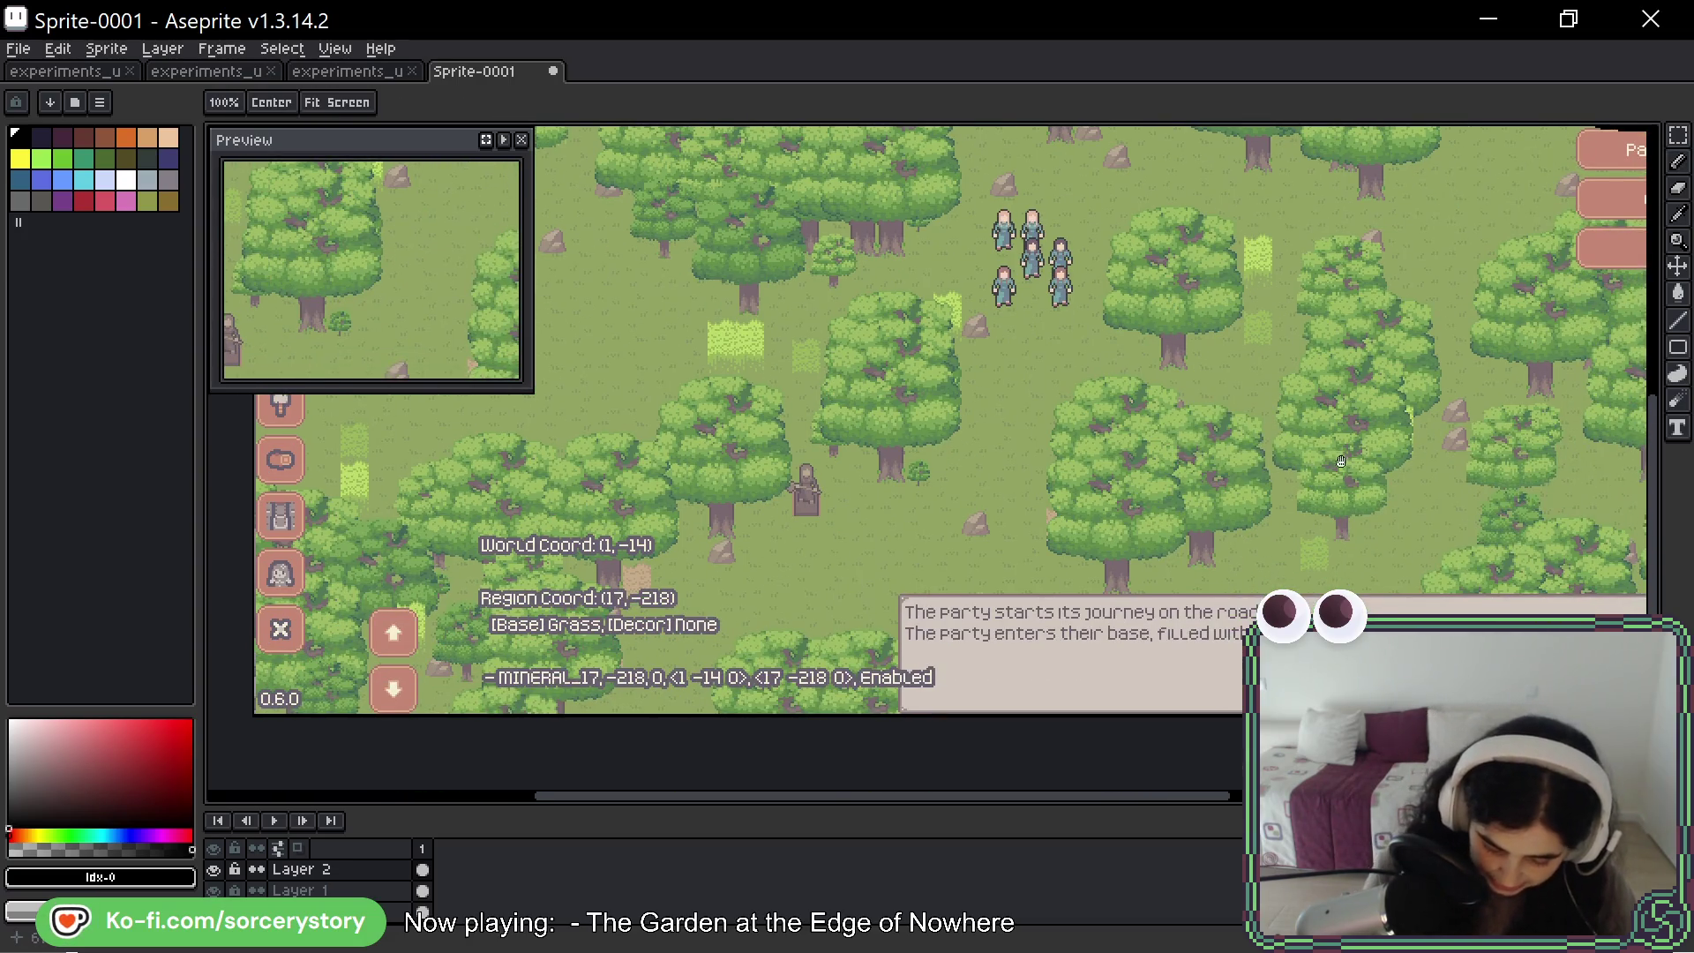
- With the Pencil, draw black X marks over the top five left-sidebar icons
key("b")
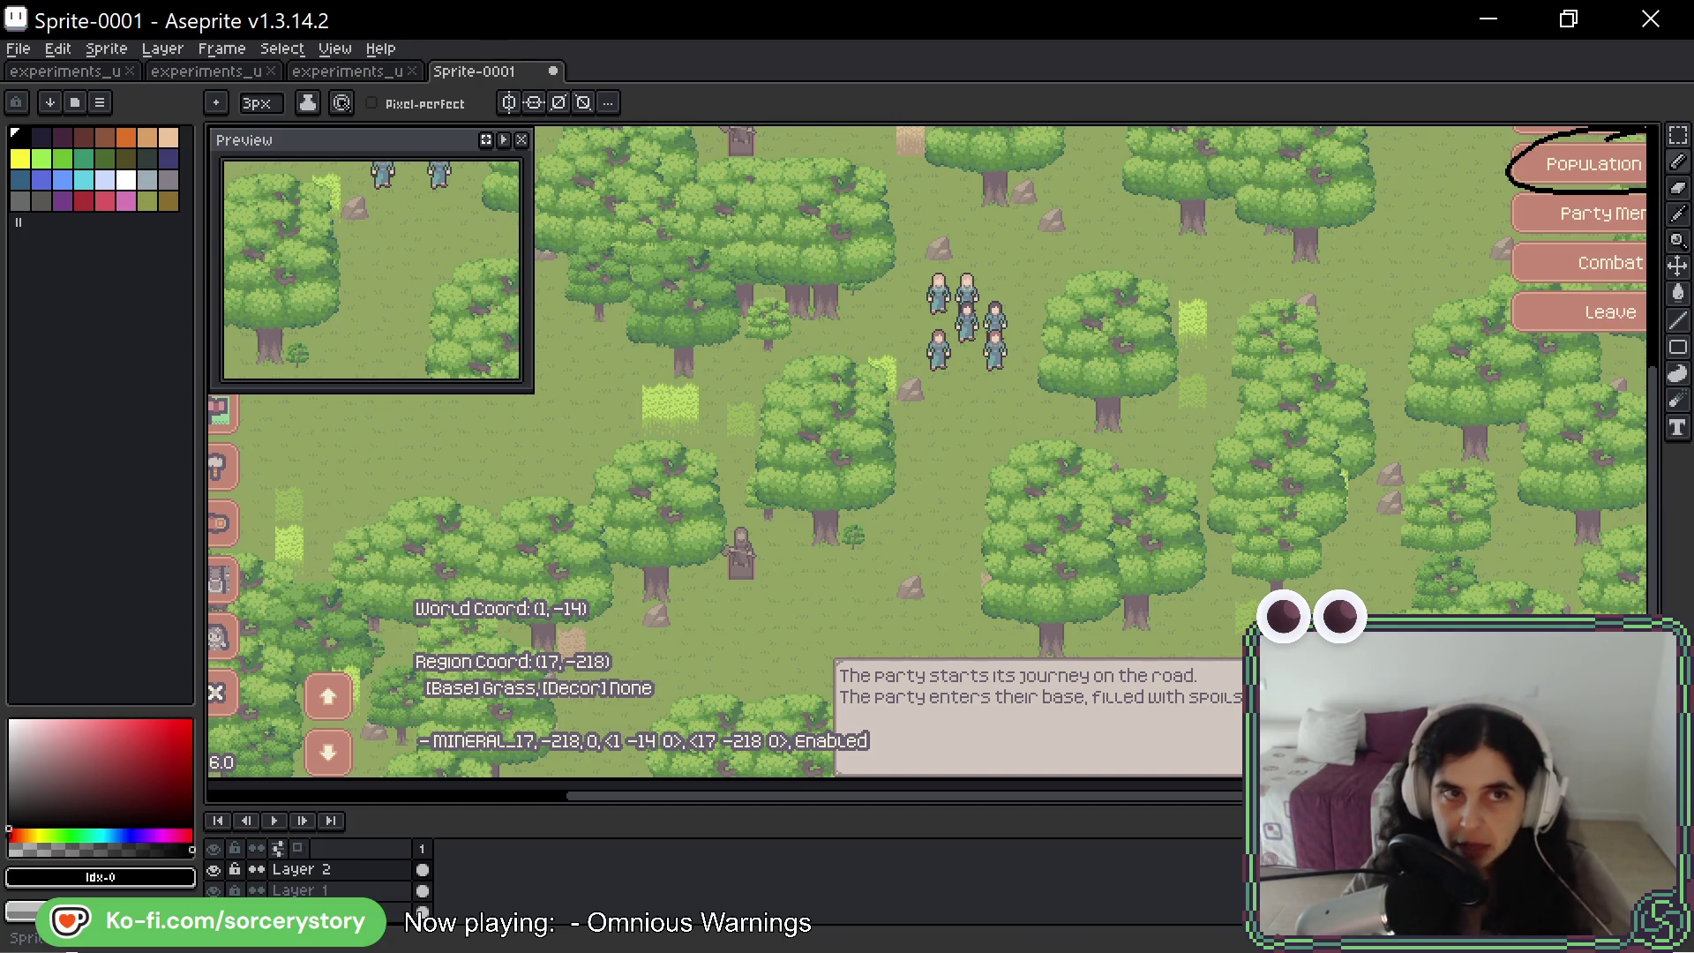
mouse_move(570, 464)
left_mouse_down()
mouse_move(909, 503)
mouse_move(1166, 608)
mouse_move(1135, 657)
left_mouse_up()
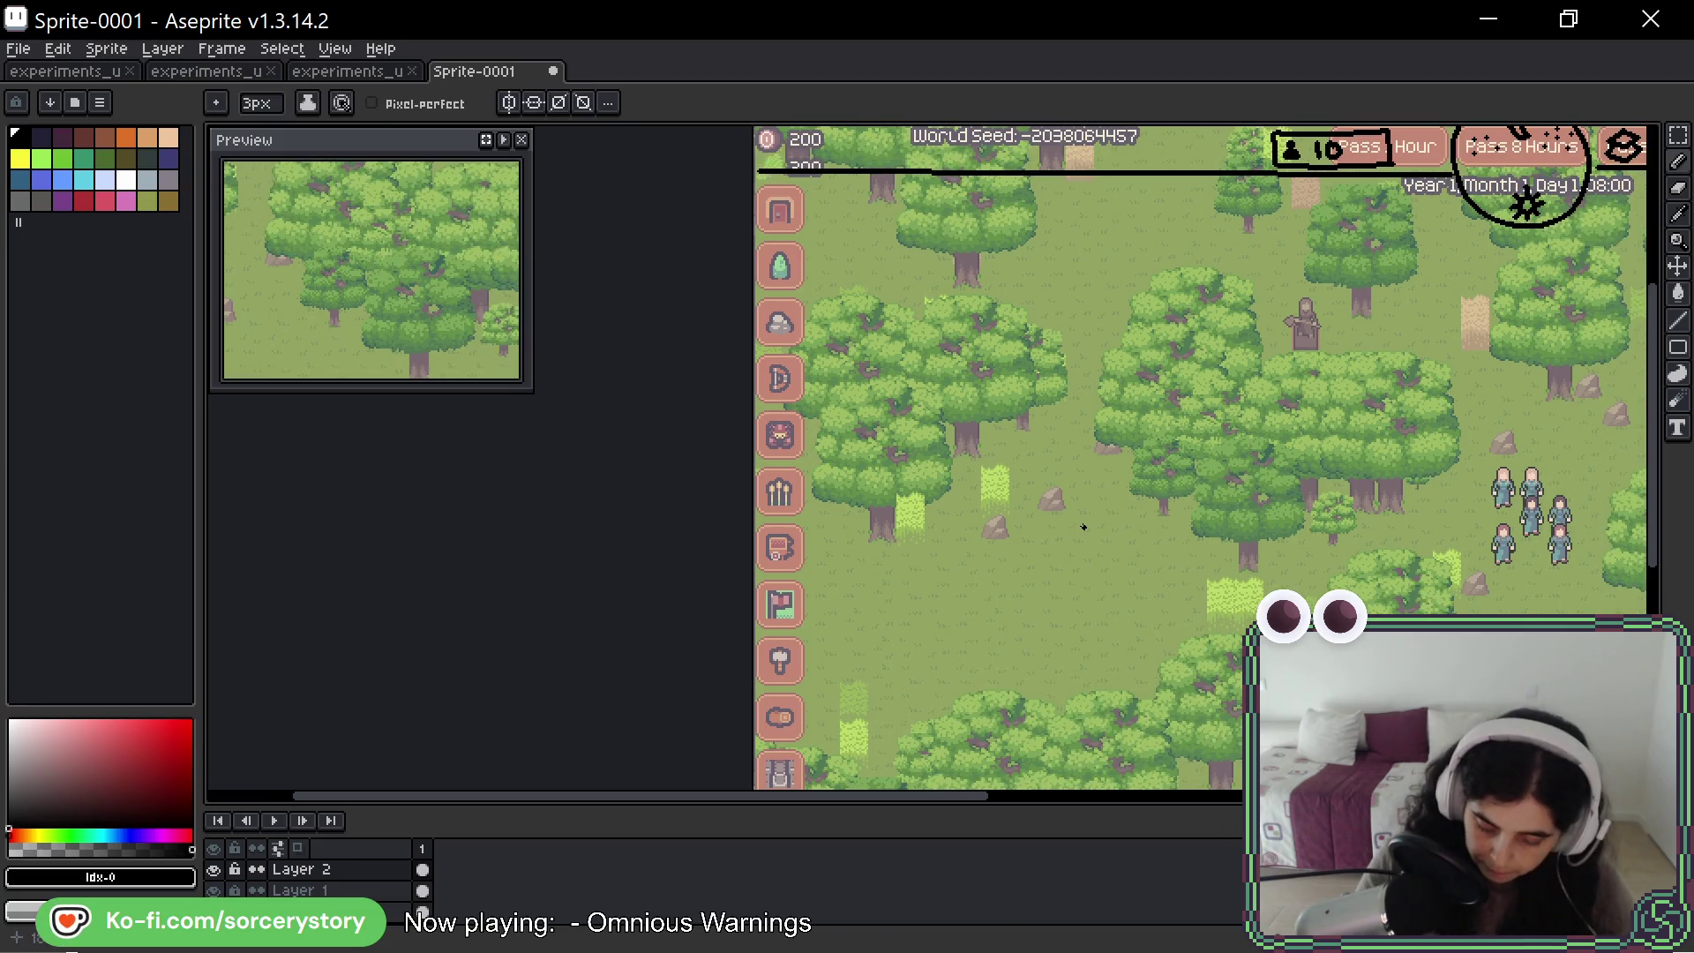
mouse_move(764, 247)
left_mouse_down()
mouse_move(798, 287)
mouse_move(766, 293)
mouse_move(803, 349)
mouse_move(766, 411)
left_mouse_up()
mouse_move(773, 446)
left_mouse_down()
mouse_move(800, 427)
mouse_move(773, 466)
left_mouse_up()
mouse_move(770, 479)
left_mouse_down()
mouse_move(803, 510)
mouse_move(770, 517)
mouse_move(785, 429)
left_mouse_up()
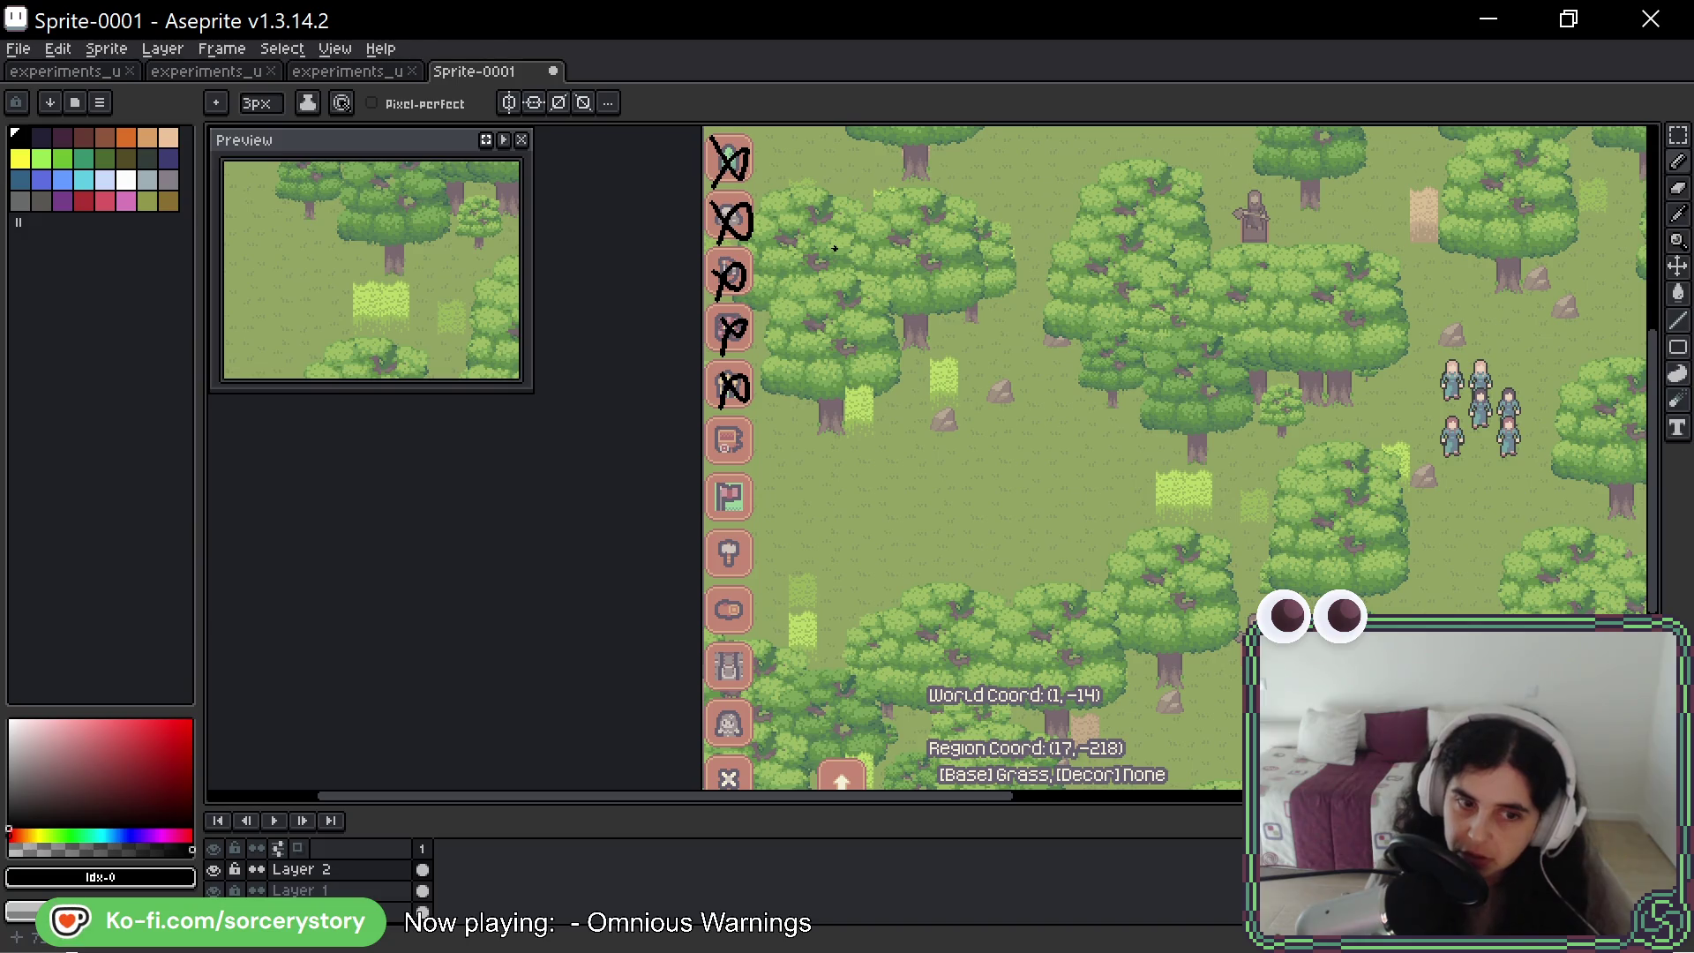
- Tick the top and sixth sidebar icons and cross out several lower sidebar icons
mouse_move(726, 429)
left_mouse_down()
mouse_move(750, 433)
mouse_move(768, 405)
mouse_move(782, 435)
left_mouse_up()
left_click_drag(743, 207, 794, 189)
left_click_drag(886, 453, 893, 377)
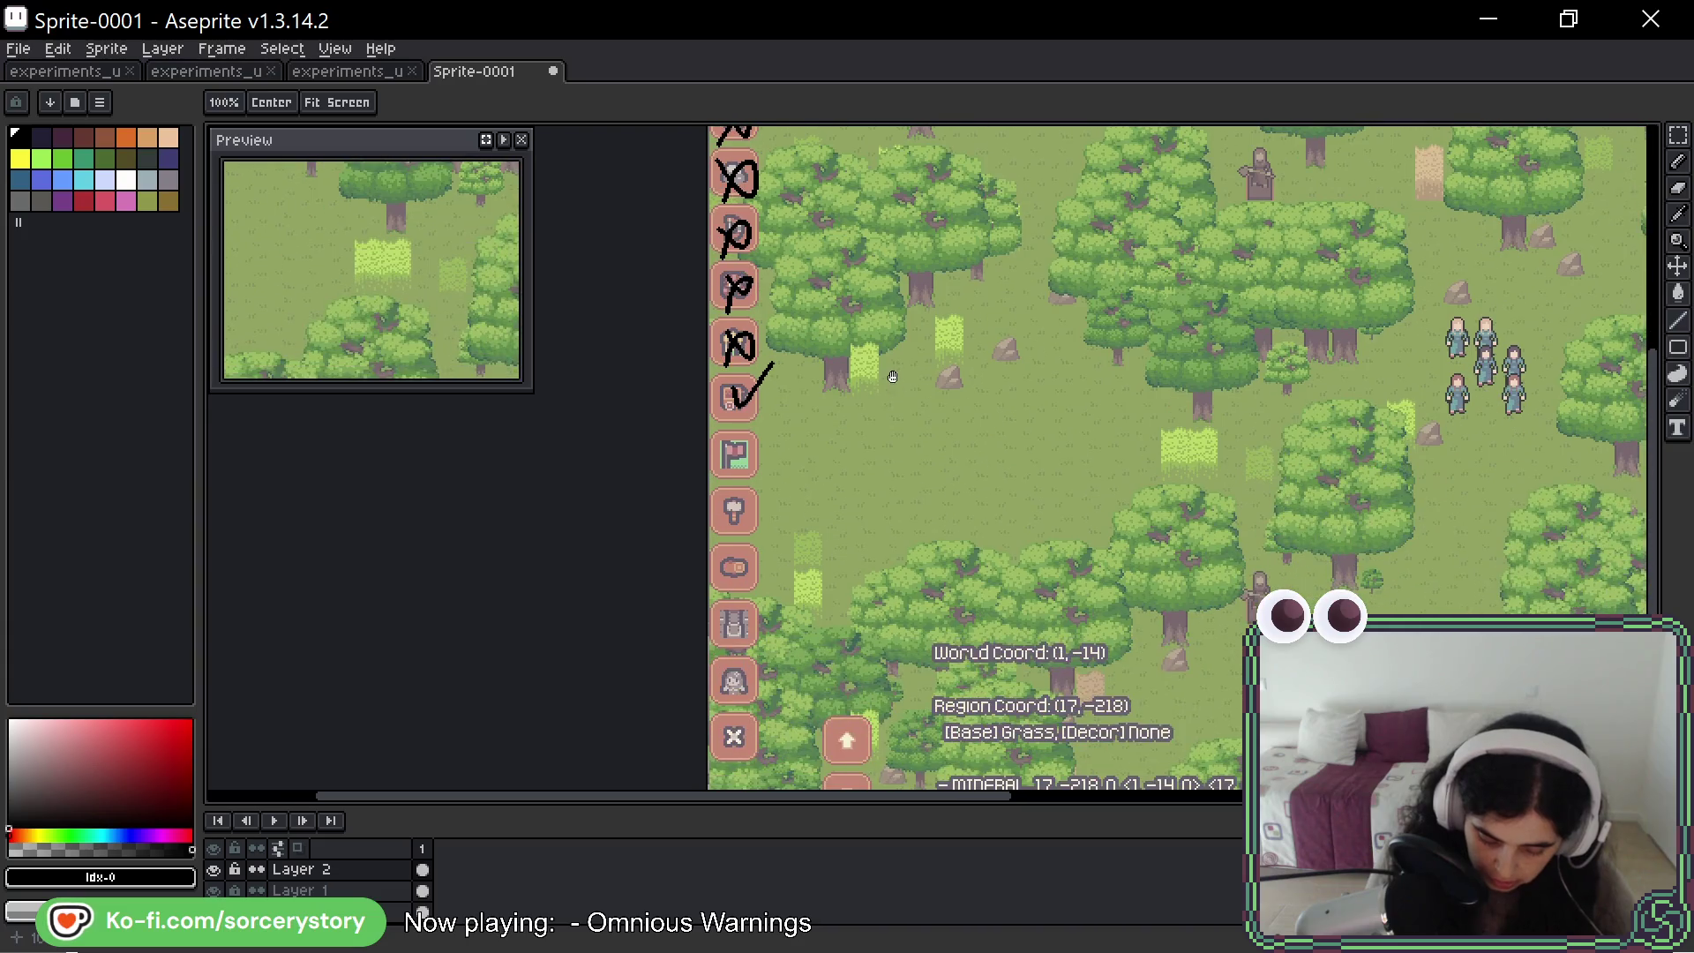
mouse_move(729, 441)
left_mouse_down()
mouse_move(730, 544)
mouse_move(752, 556)
mouse_move(729, 589)
mouse_move(759, 552)
mouse_move(729, 593)
mouse_move(790, 531)
mouse_move(792, 473)
left_mouse_up()
left_click_drag(729, 528, 761, 496)
left_click_drag(729, 586, 757, 554)
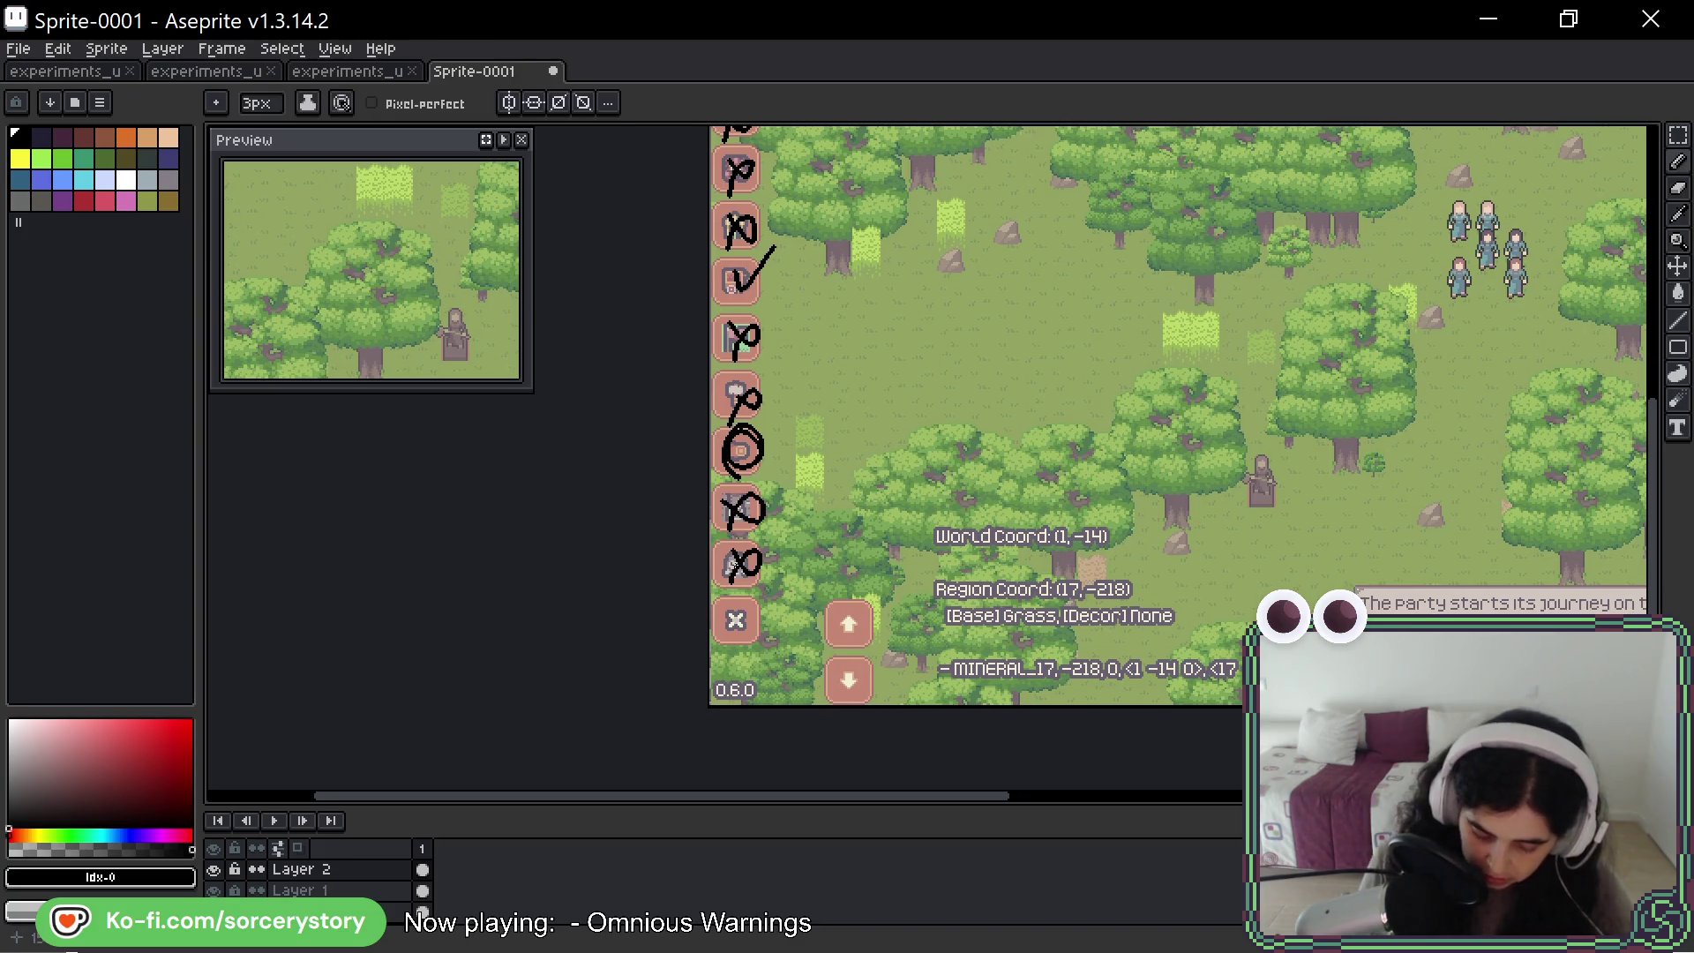
- Pan back up to the top HUD and undo the new sidebar ticks and crosses
left_click_drag(896, 325, 869, 519)
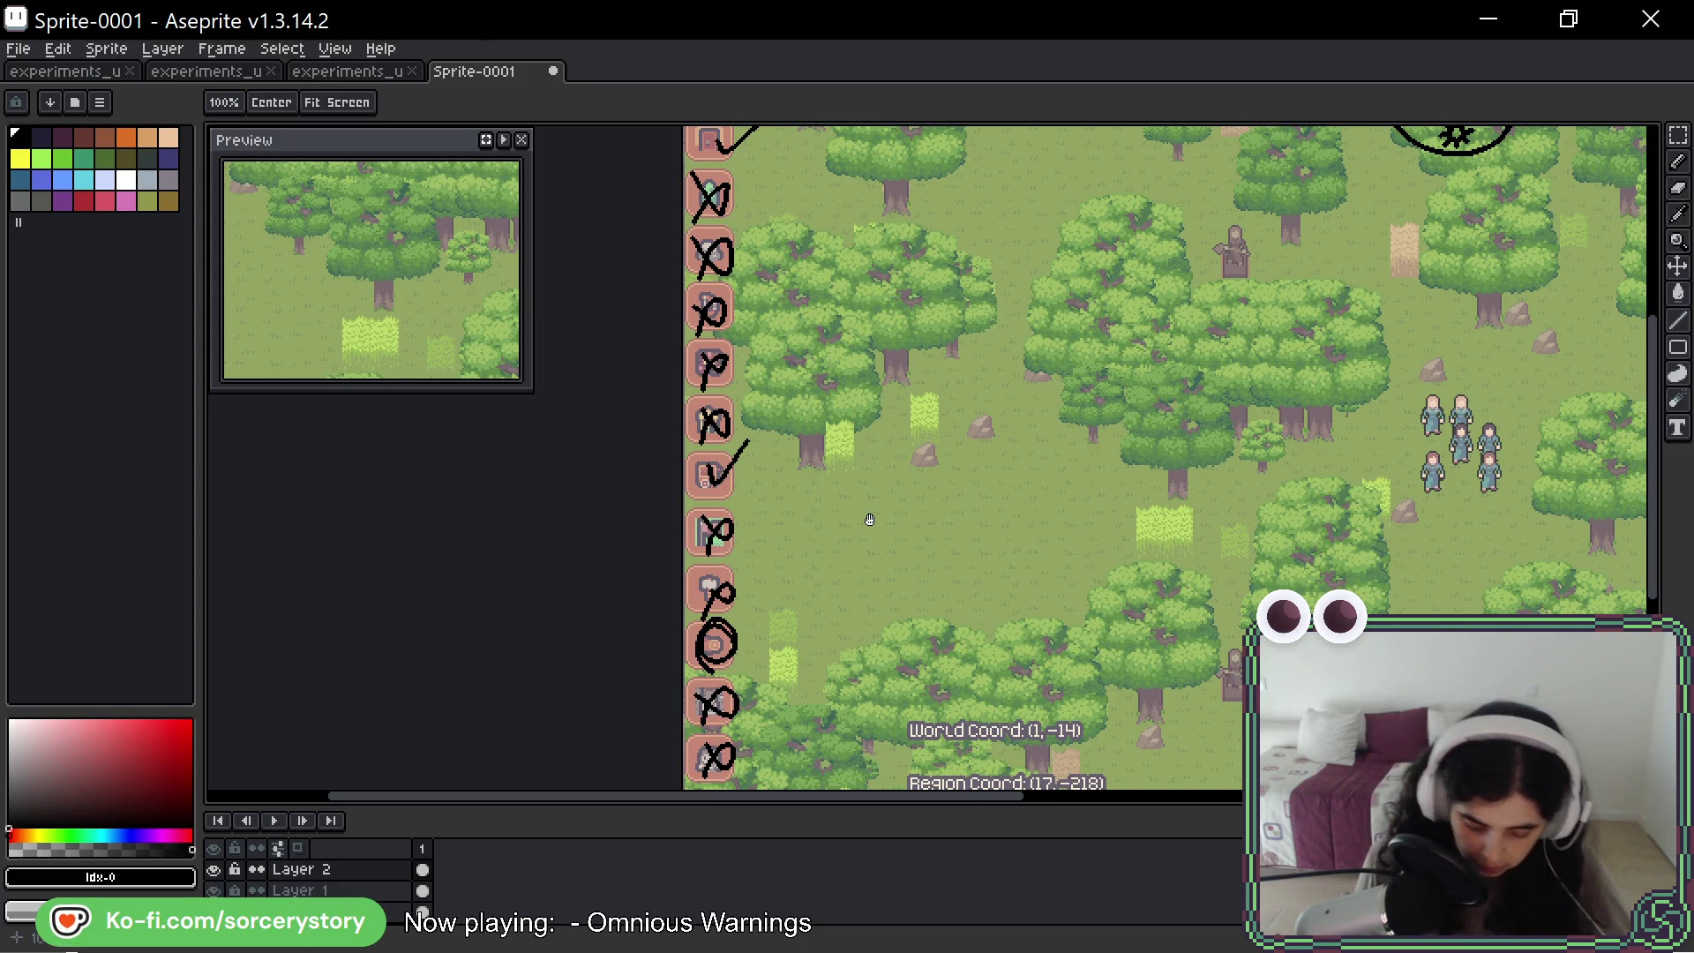
left_click_drag(869, 520, 866, 594)
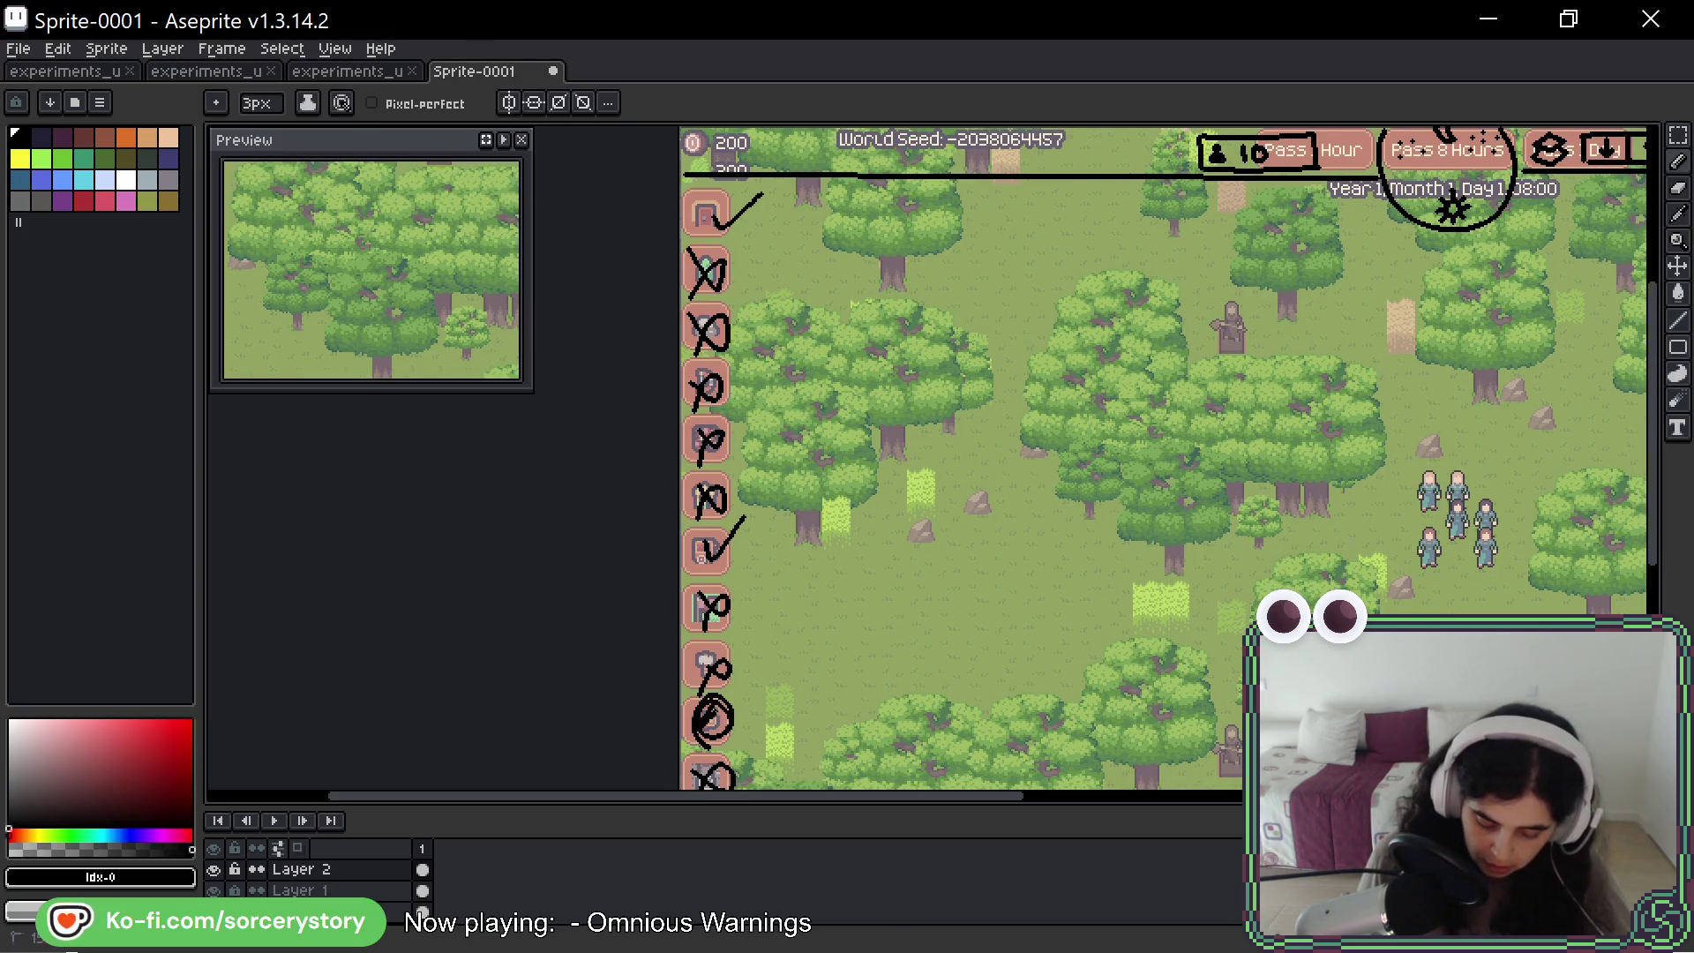
key("ctrl+z")
key("ctrl+z")
key("ctrl+z")
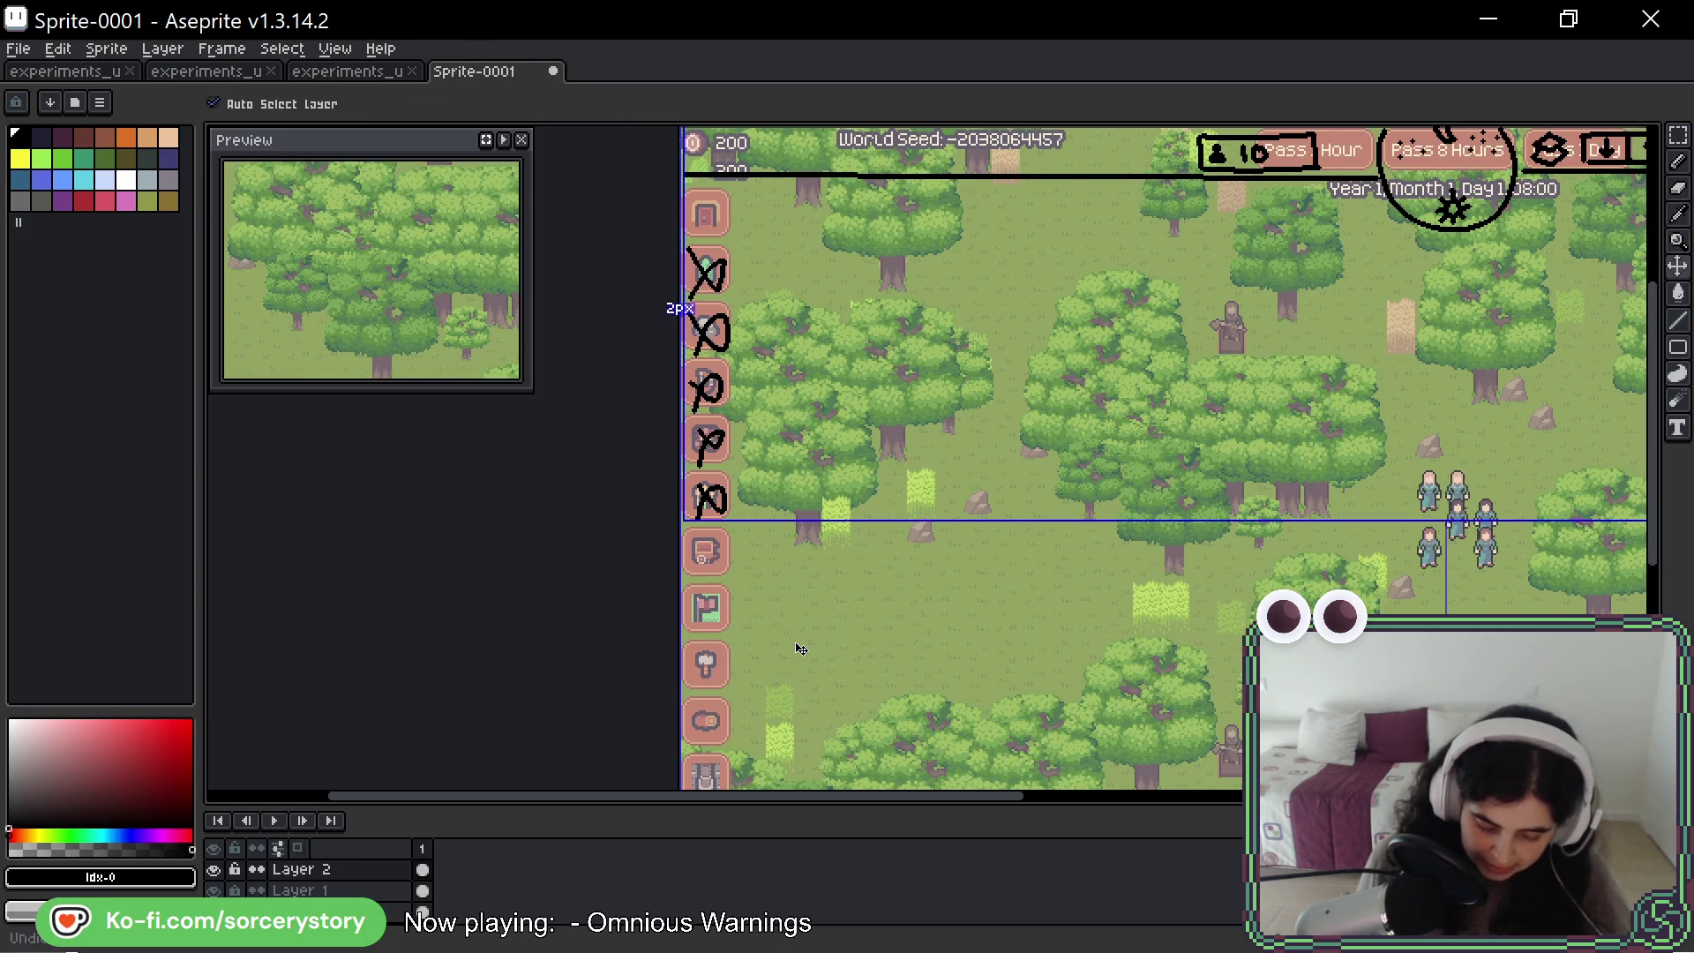
key("ctrl+z")
key("ctrl+z")
key("ctrl+z")
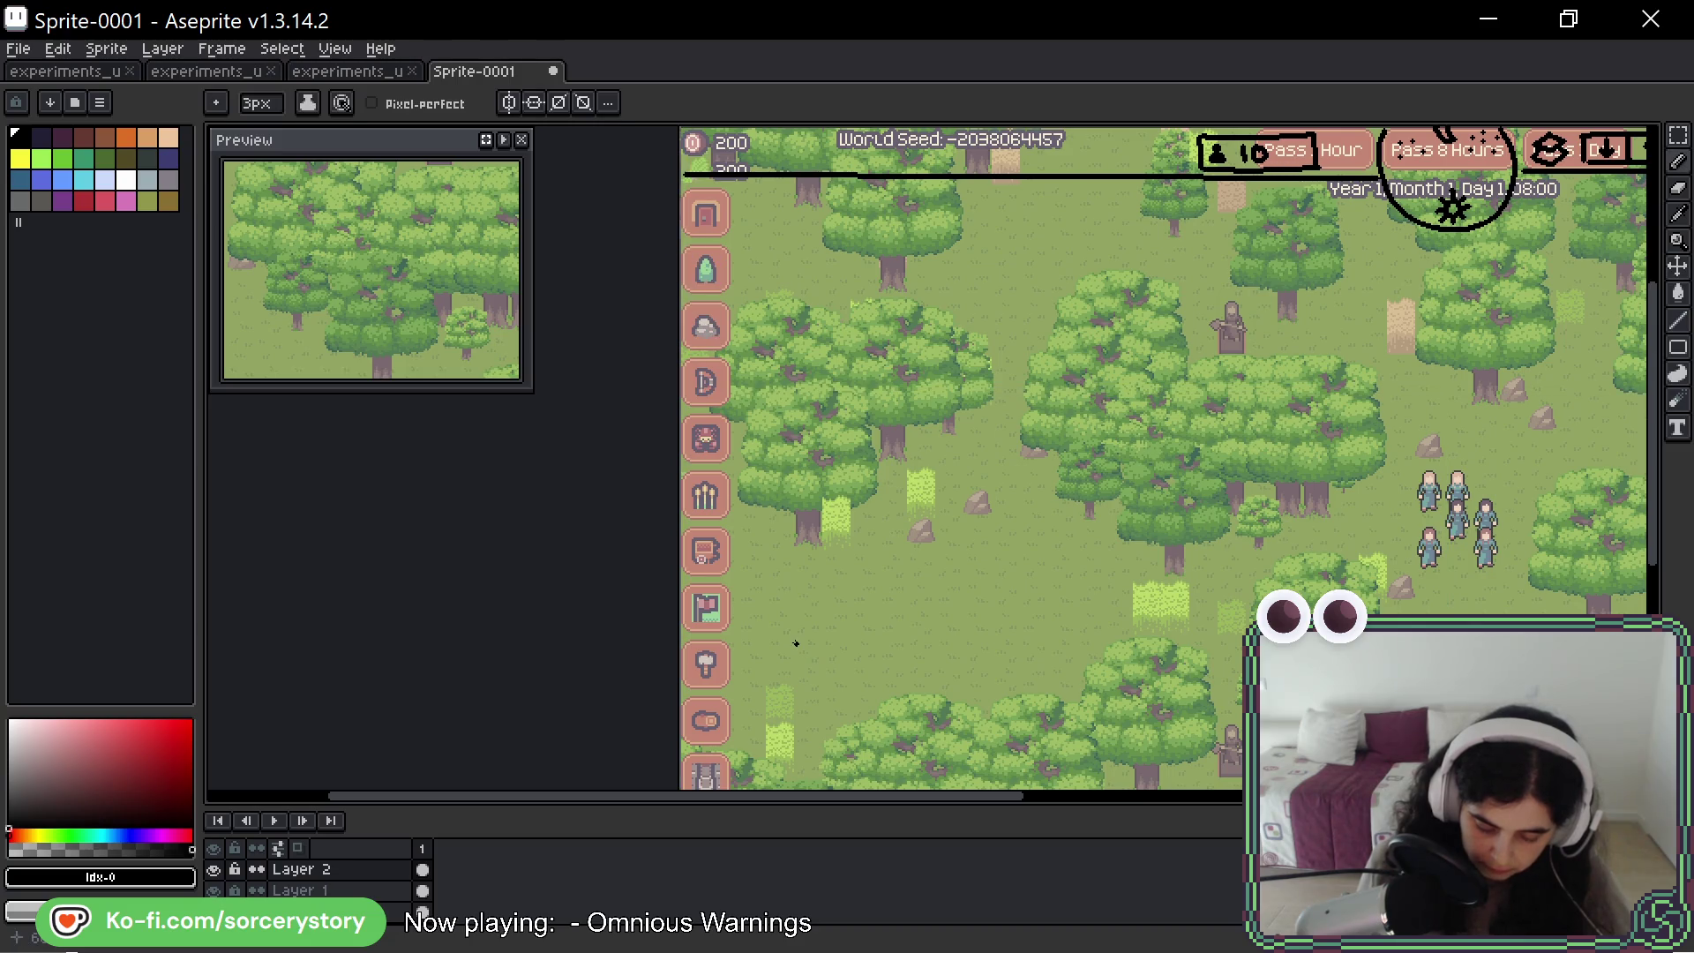